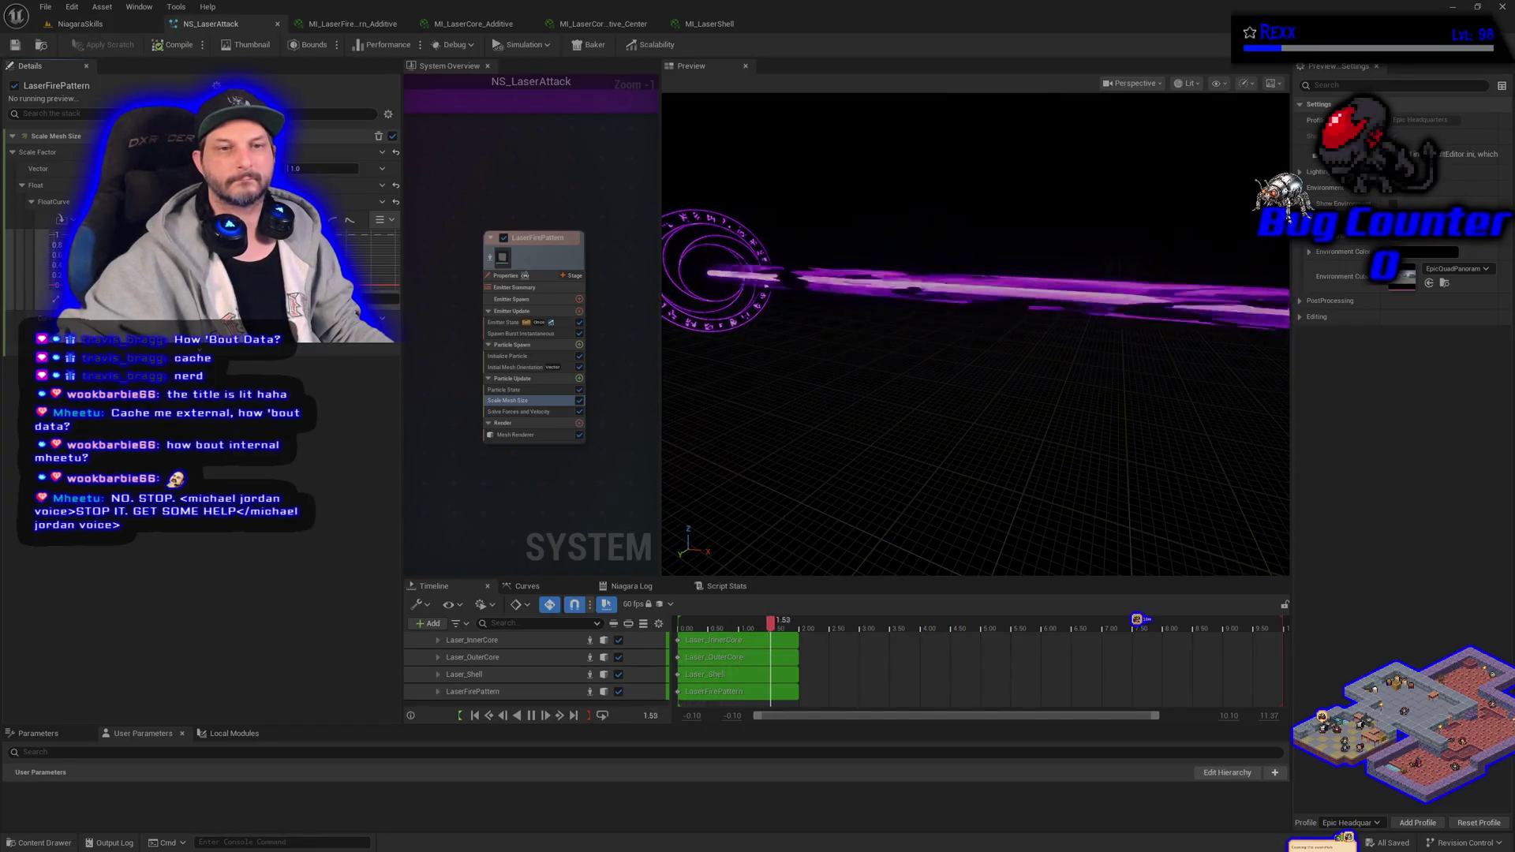
# - Check the laser spawner's details in the NiagaraSkills level, then return to NS_LaserAttack
pyautogui.click(79, 24)
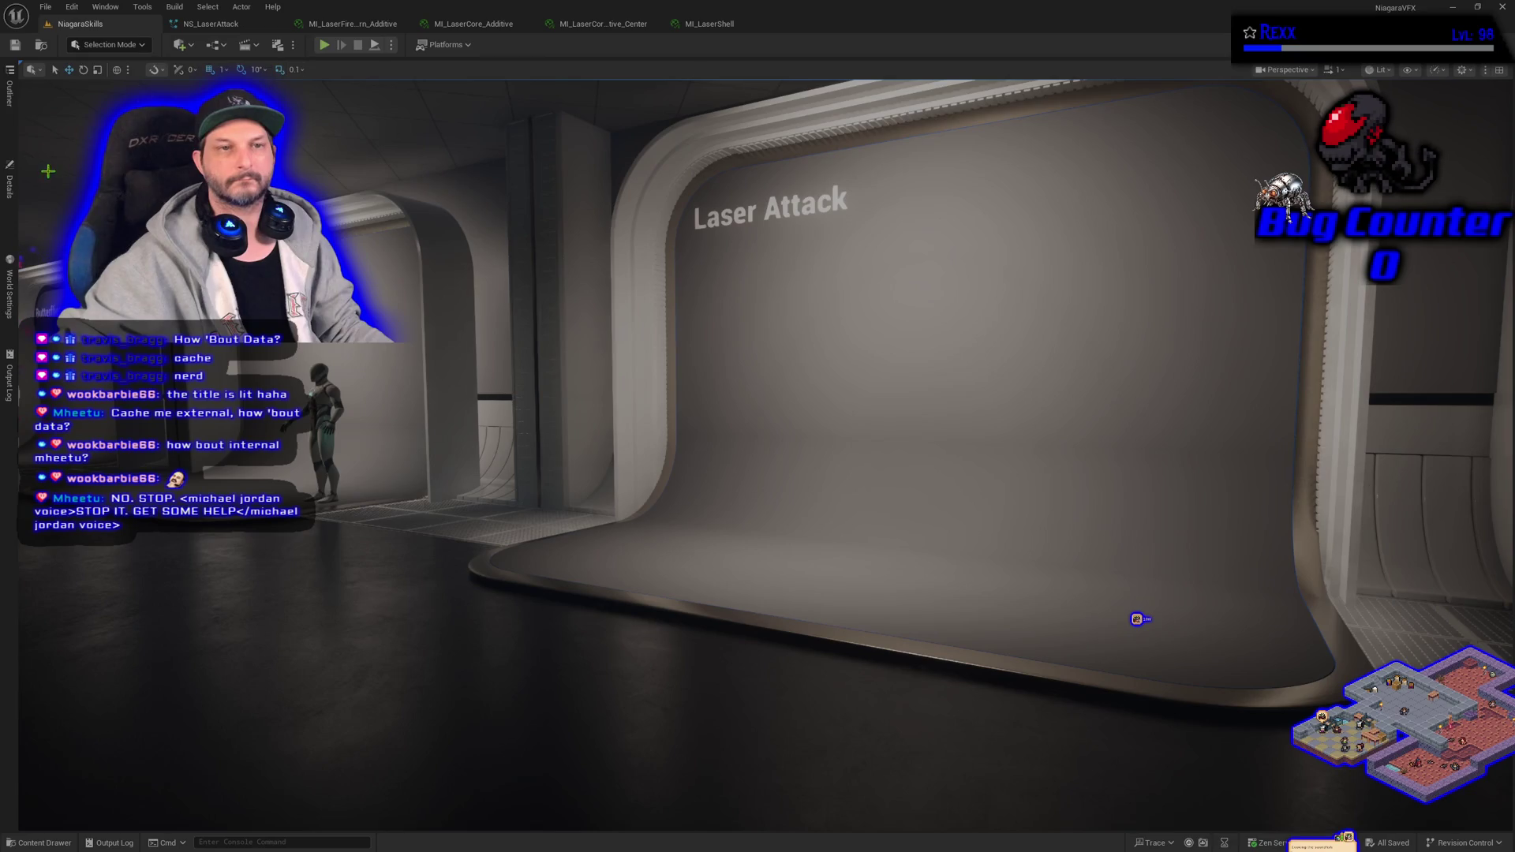
pyautogui.click(11, 189)
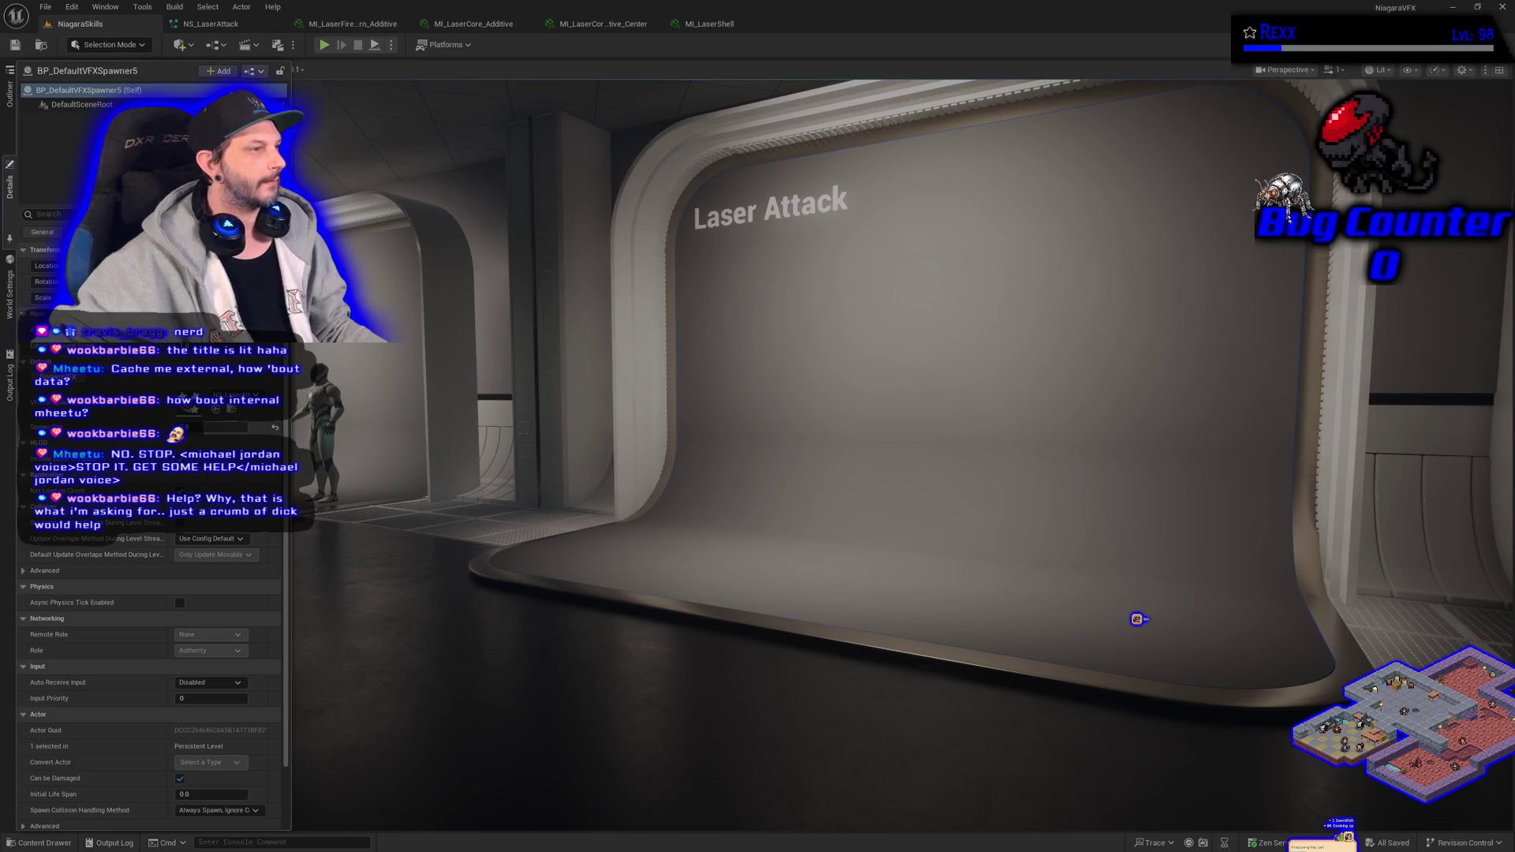
pyautogui.click(209, 24)
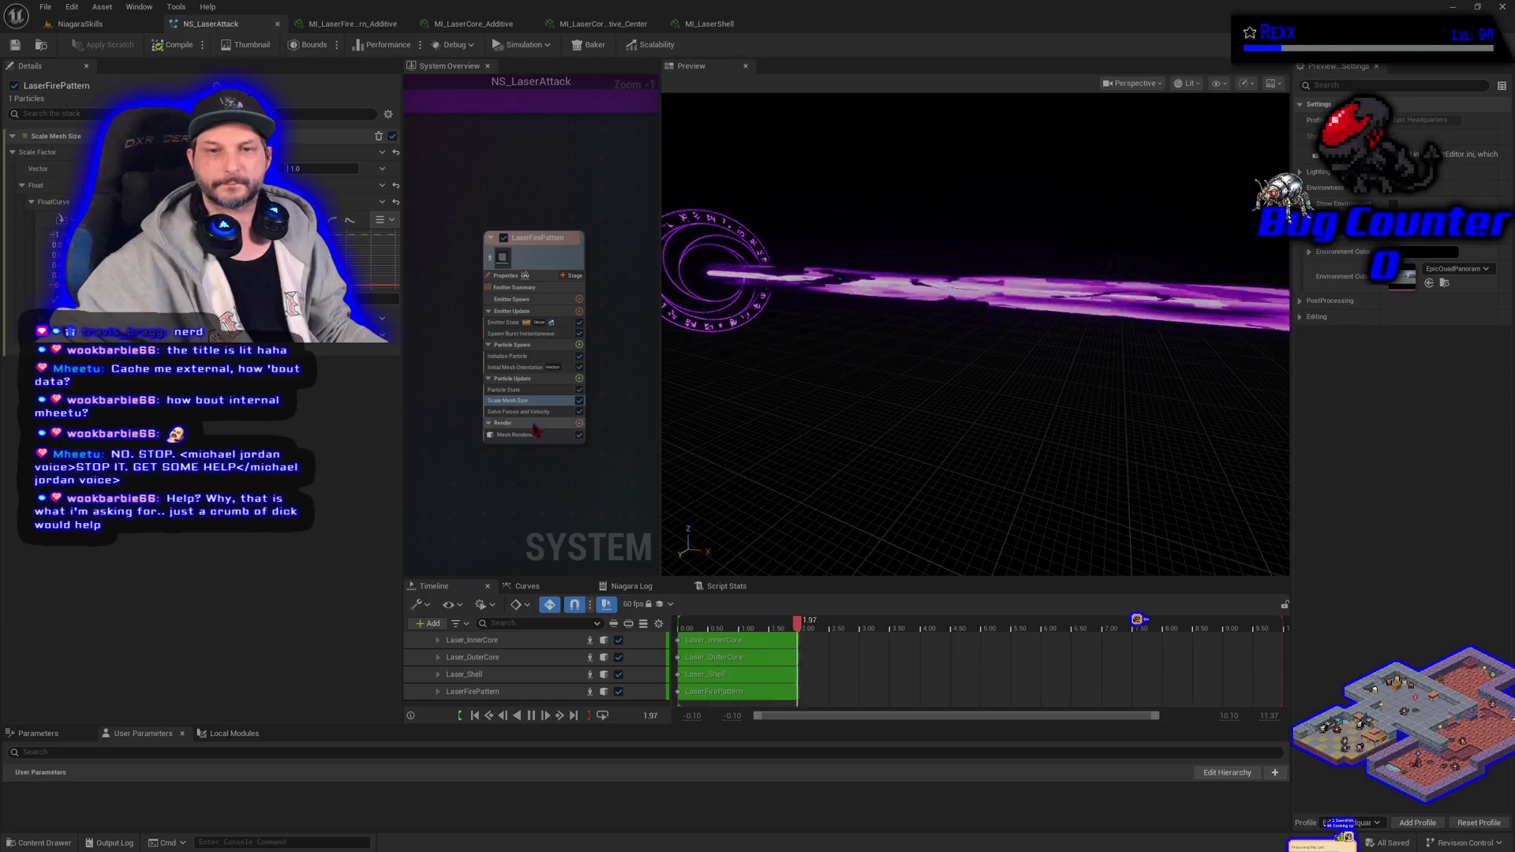
# - Add Update Mesh Orientation to LaserFirePattern's Particle Update and save NS_LaserAttack
pyautogui.click(579, 379)
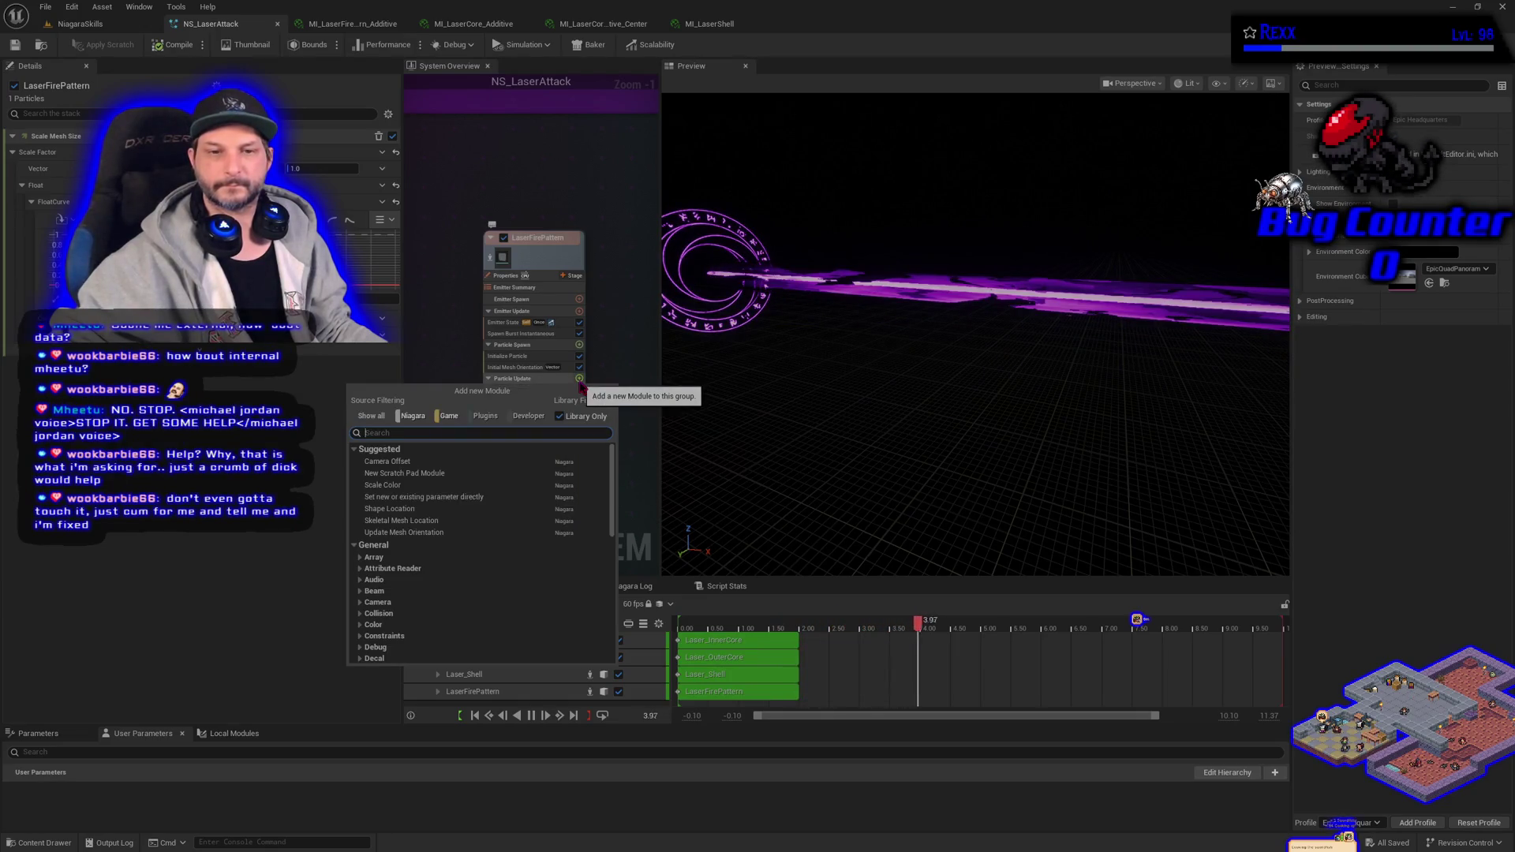
pyautogui.click(429, 534)
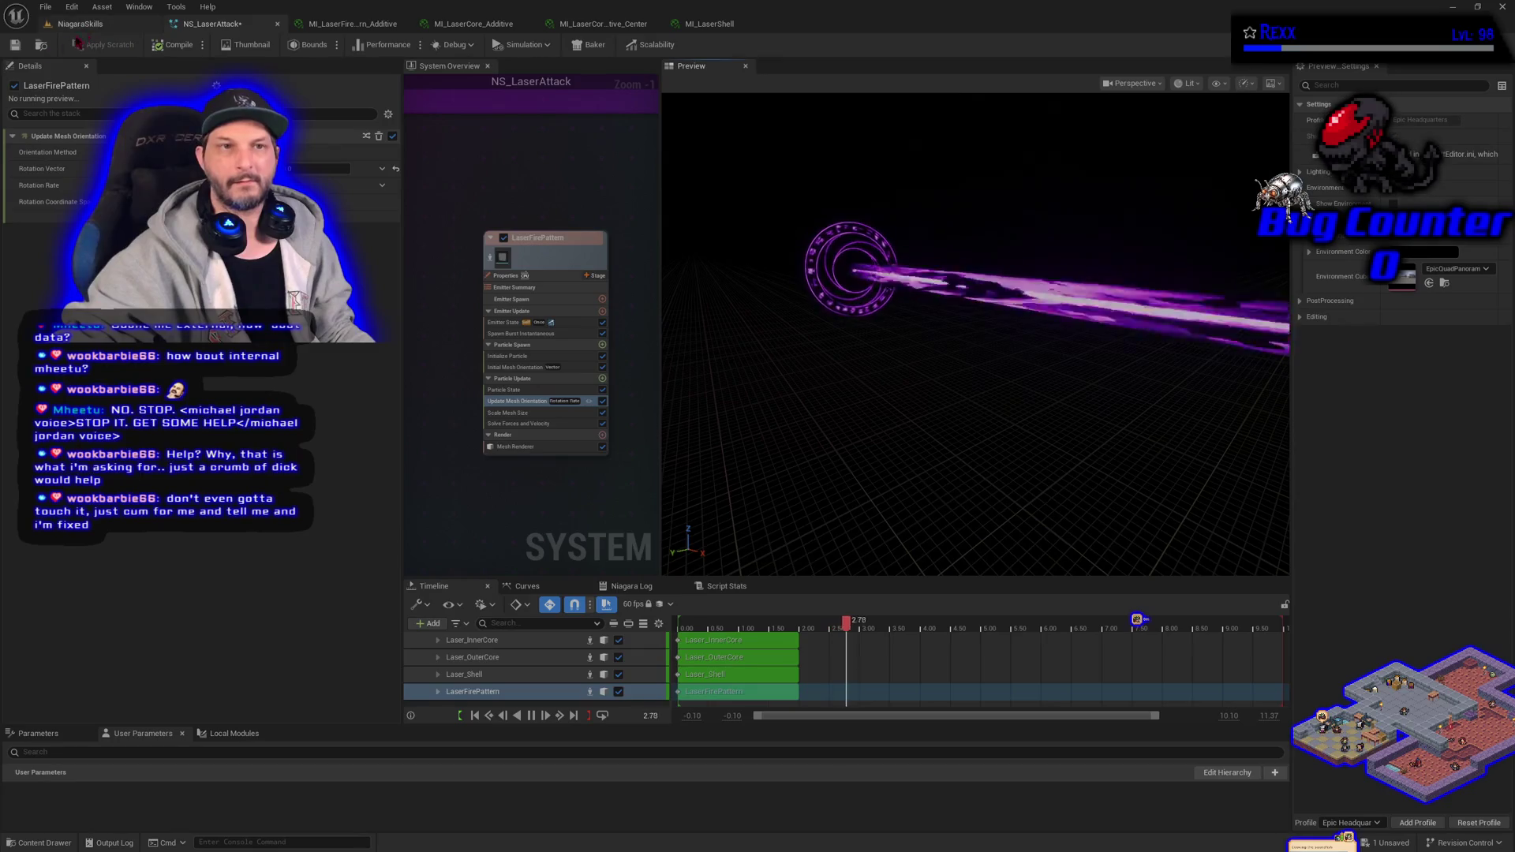
pyautogui.click(14, 44)
# - Confirm the new Update Mesh Orientation rotation vector and save NS_LaserAttack
pyautogui.click(91, 24)
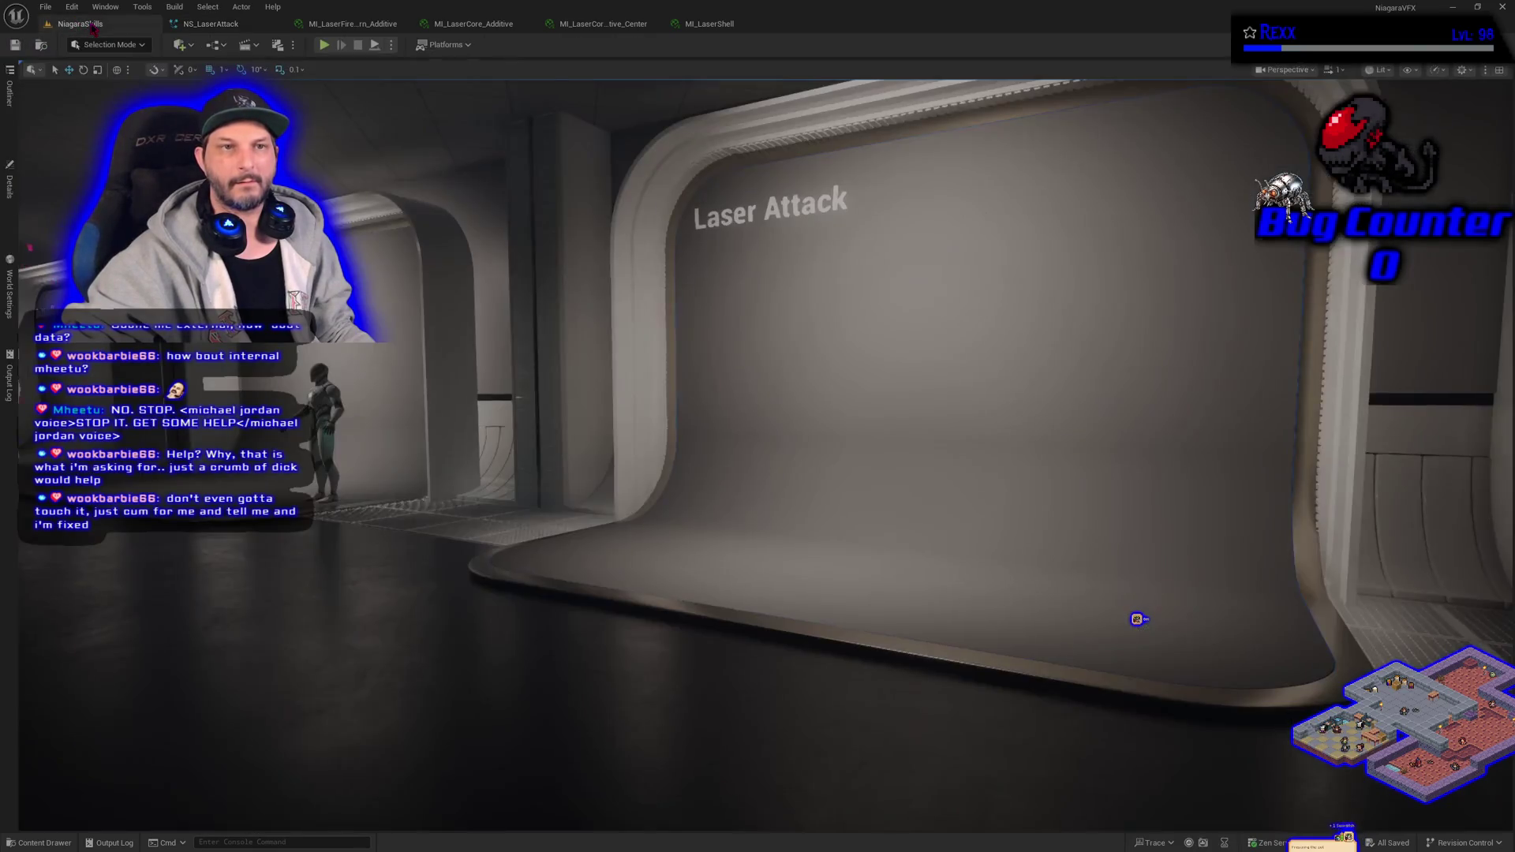
pyautogui.click(10, 185)
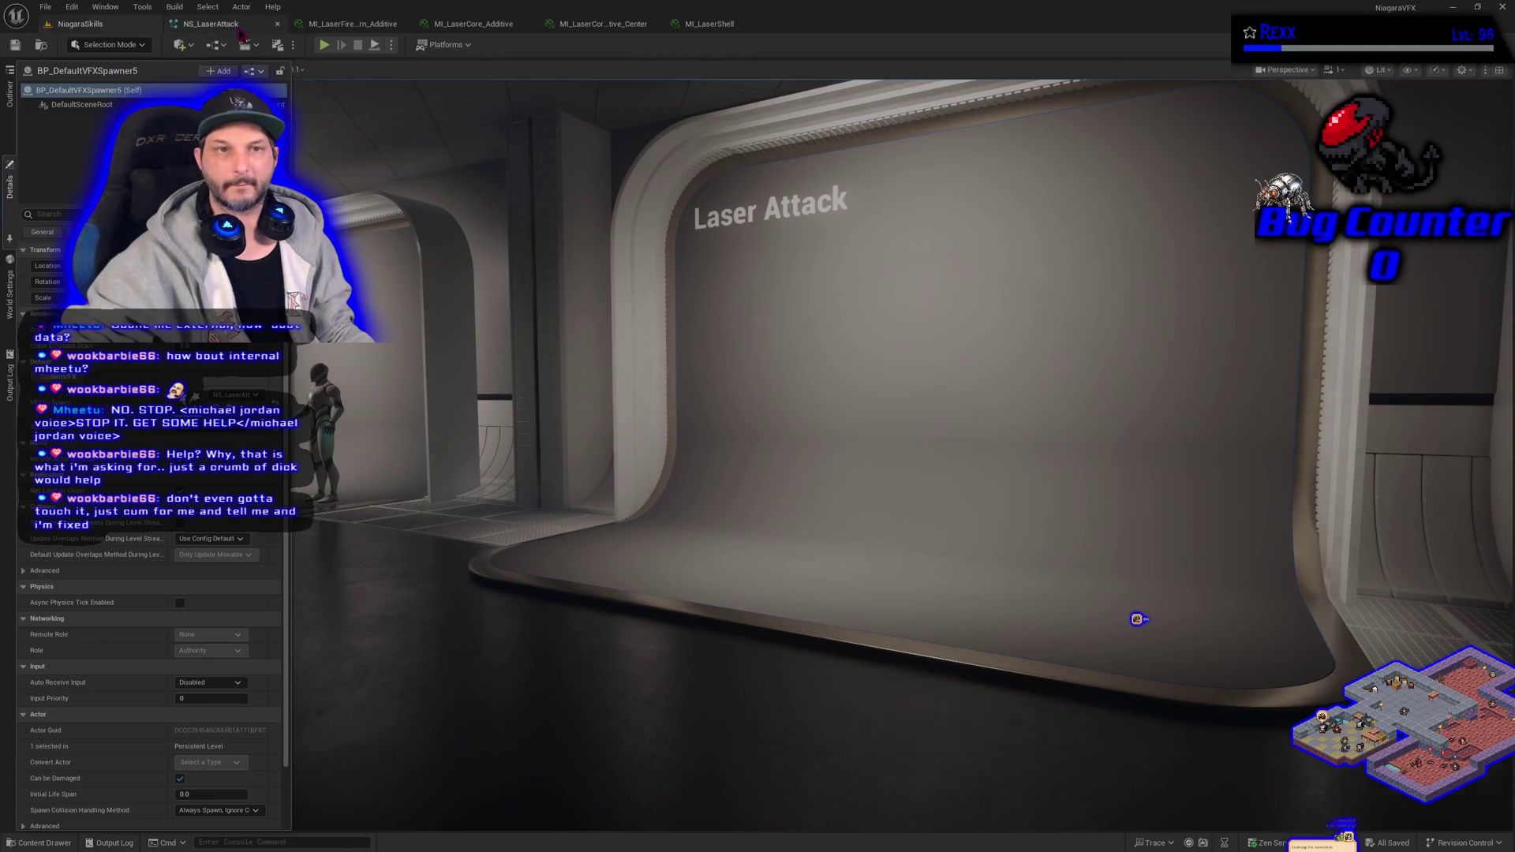
pyautogui.click(241, 32)
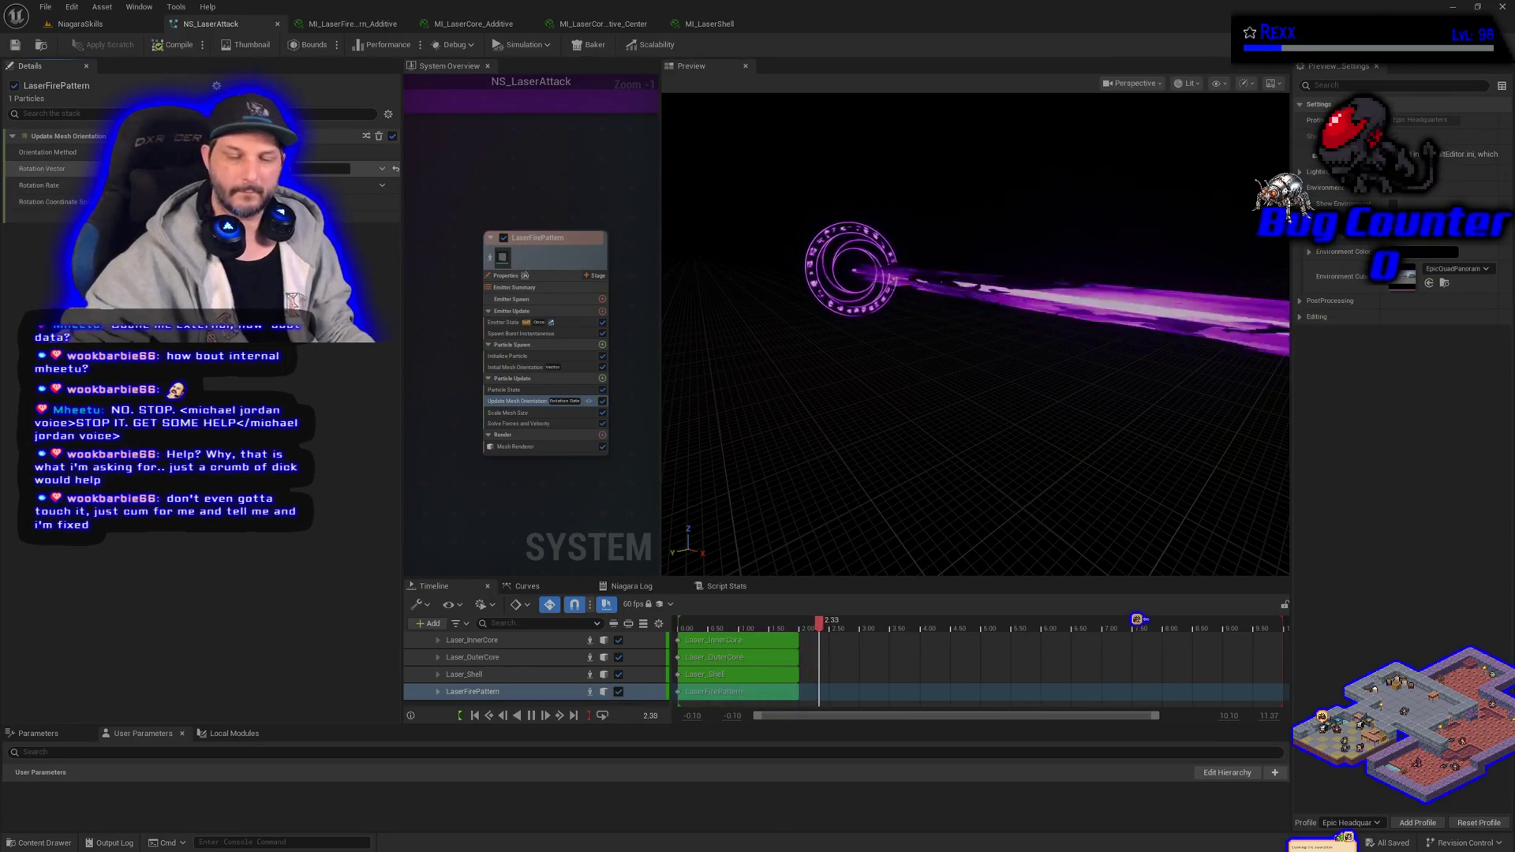
pyautogui.press('Return')
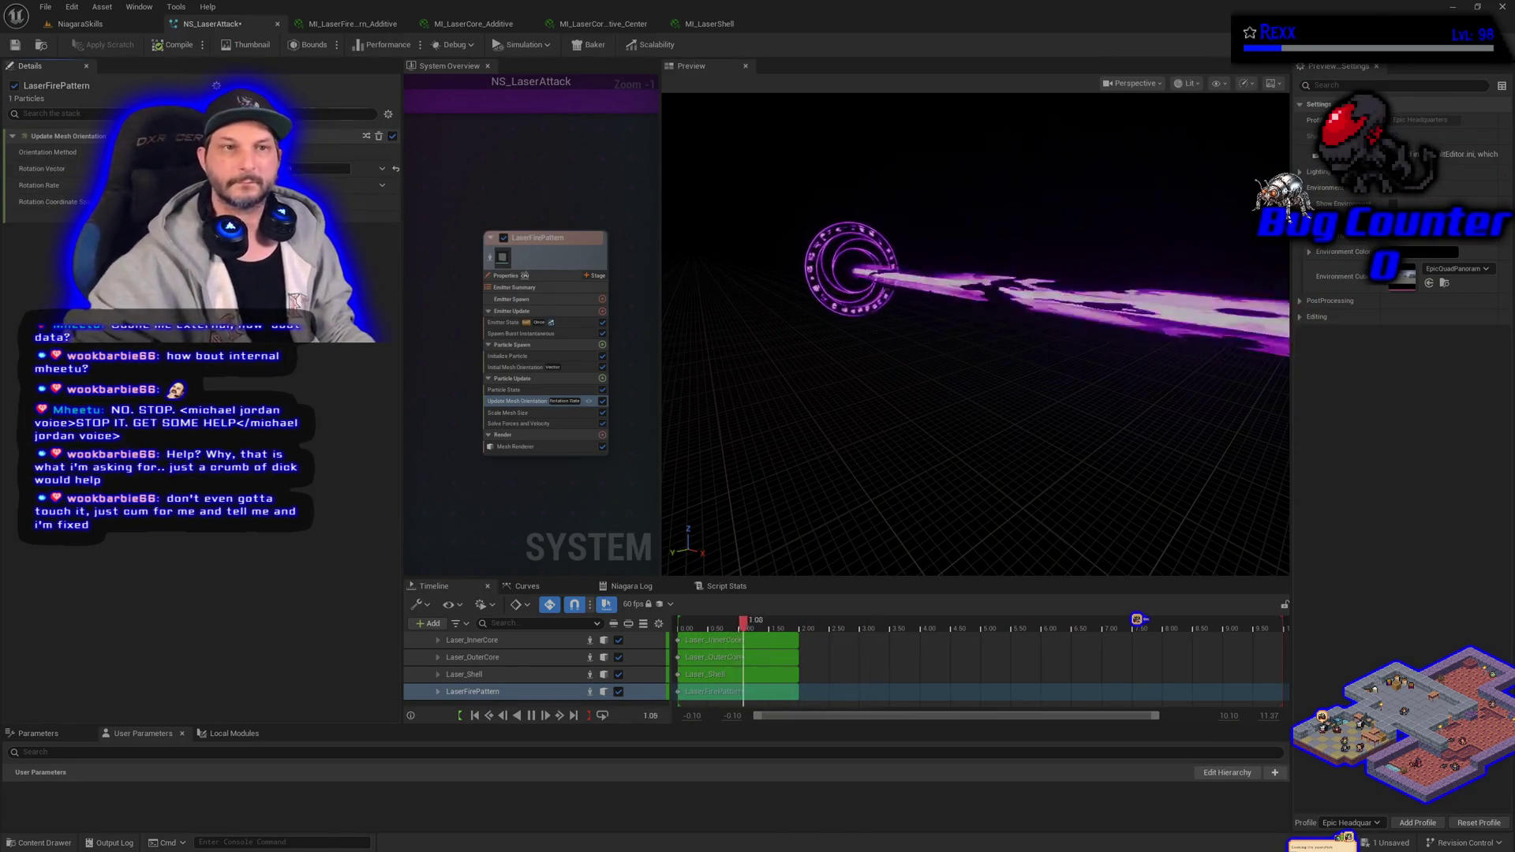
pyautogui.click(15, 44)
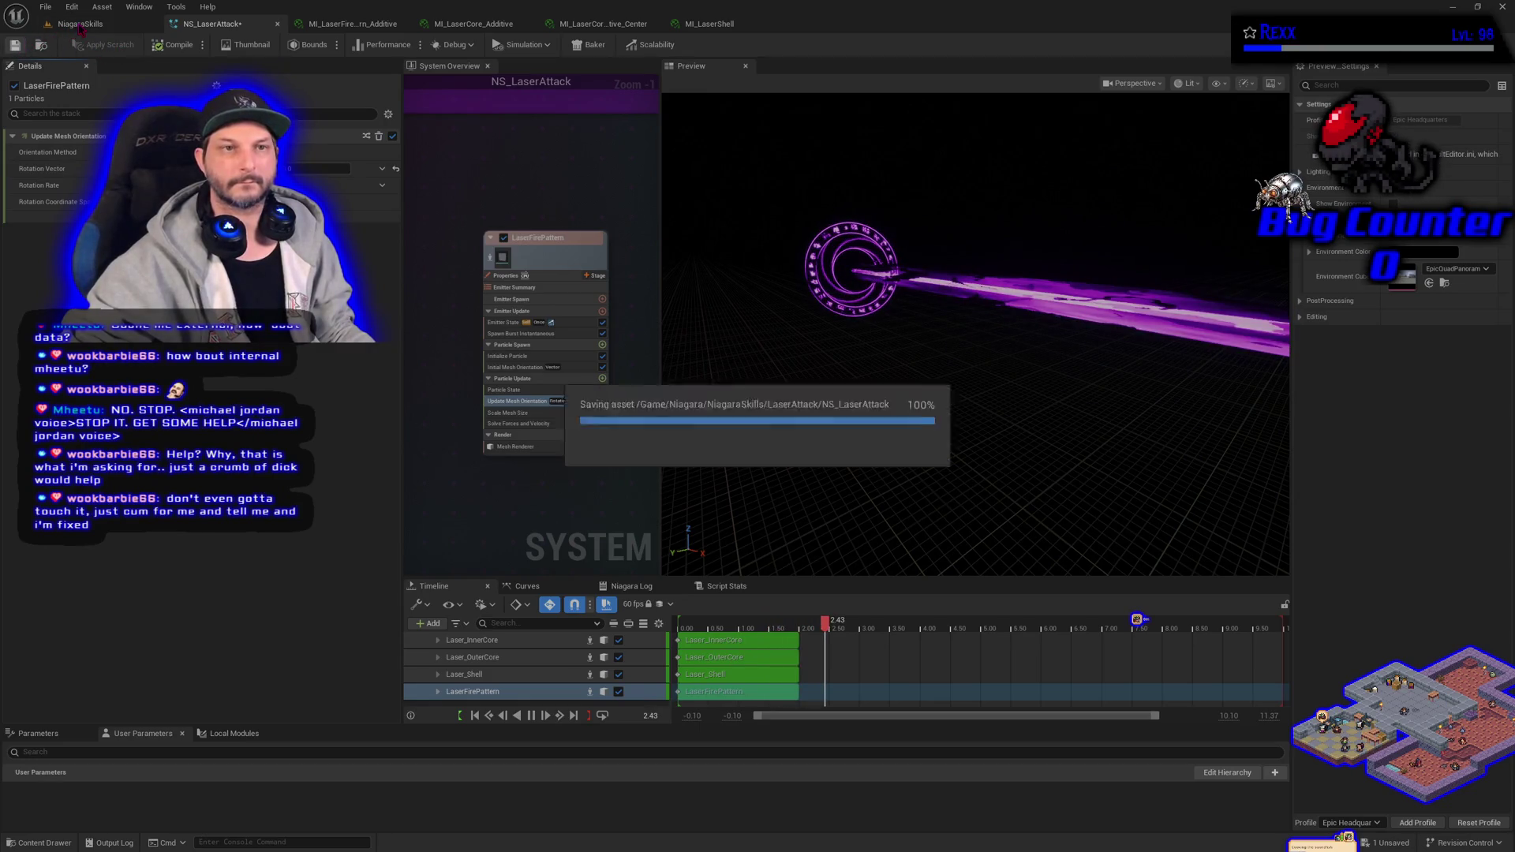
# - Check the rotating rune ring in the NiagaraSkills level, switching between level and system
pyautogui.click(81, 25)
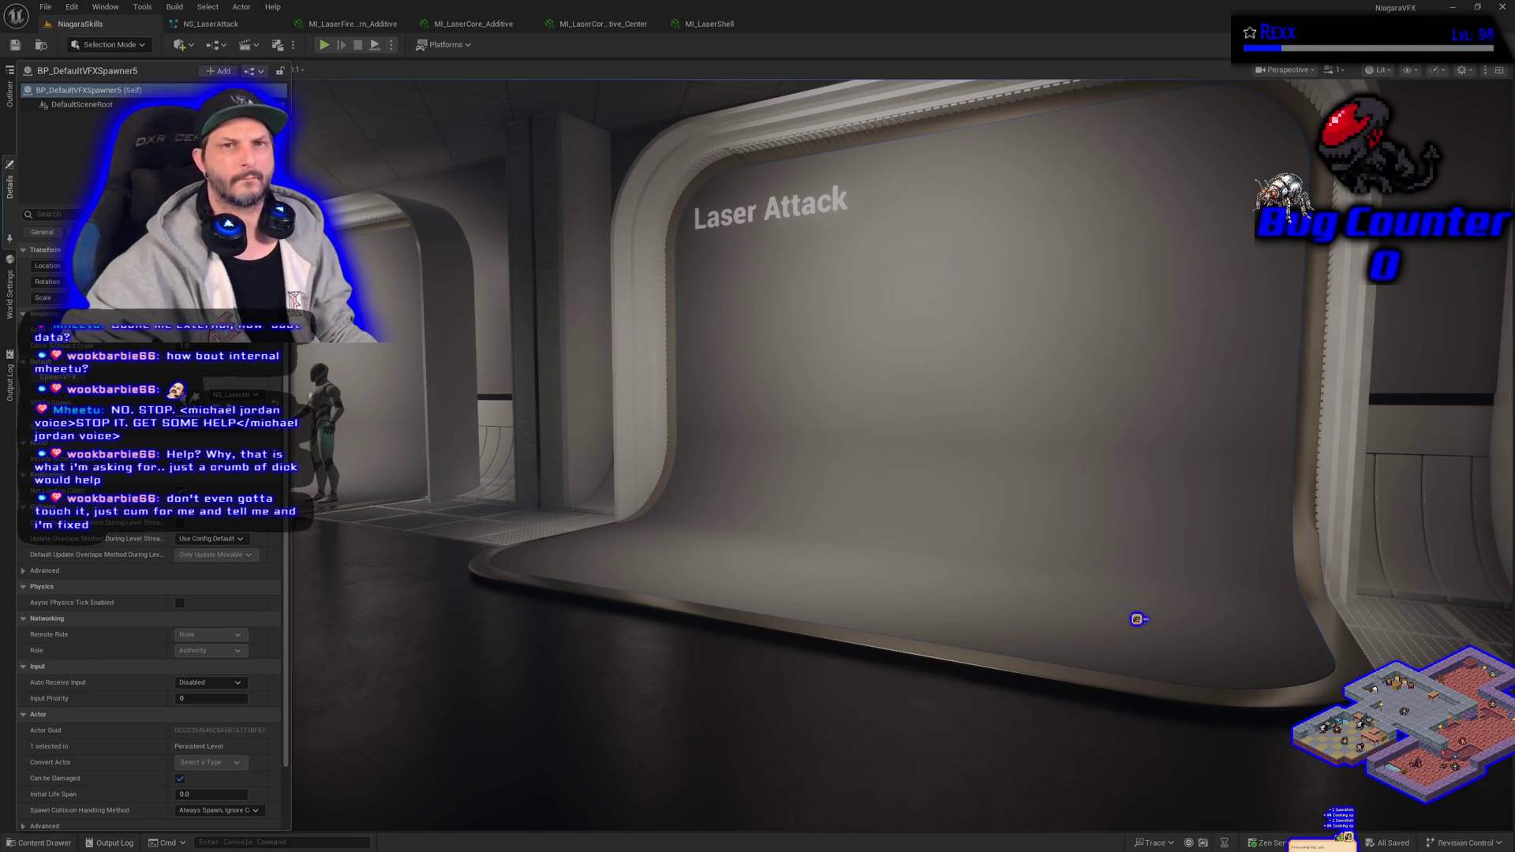
pyautogui.click(210, 24)
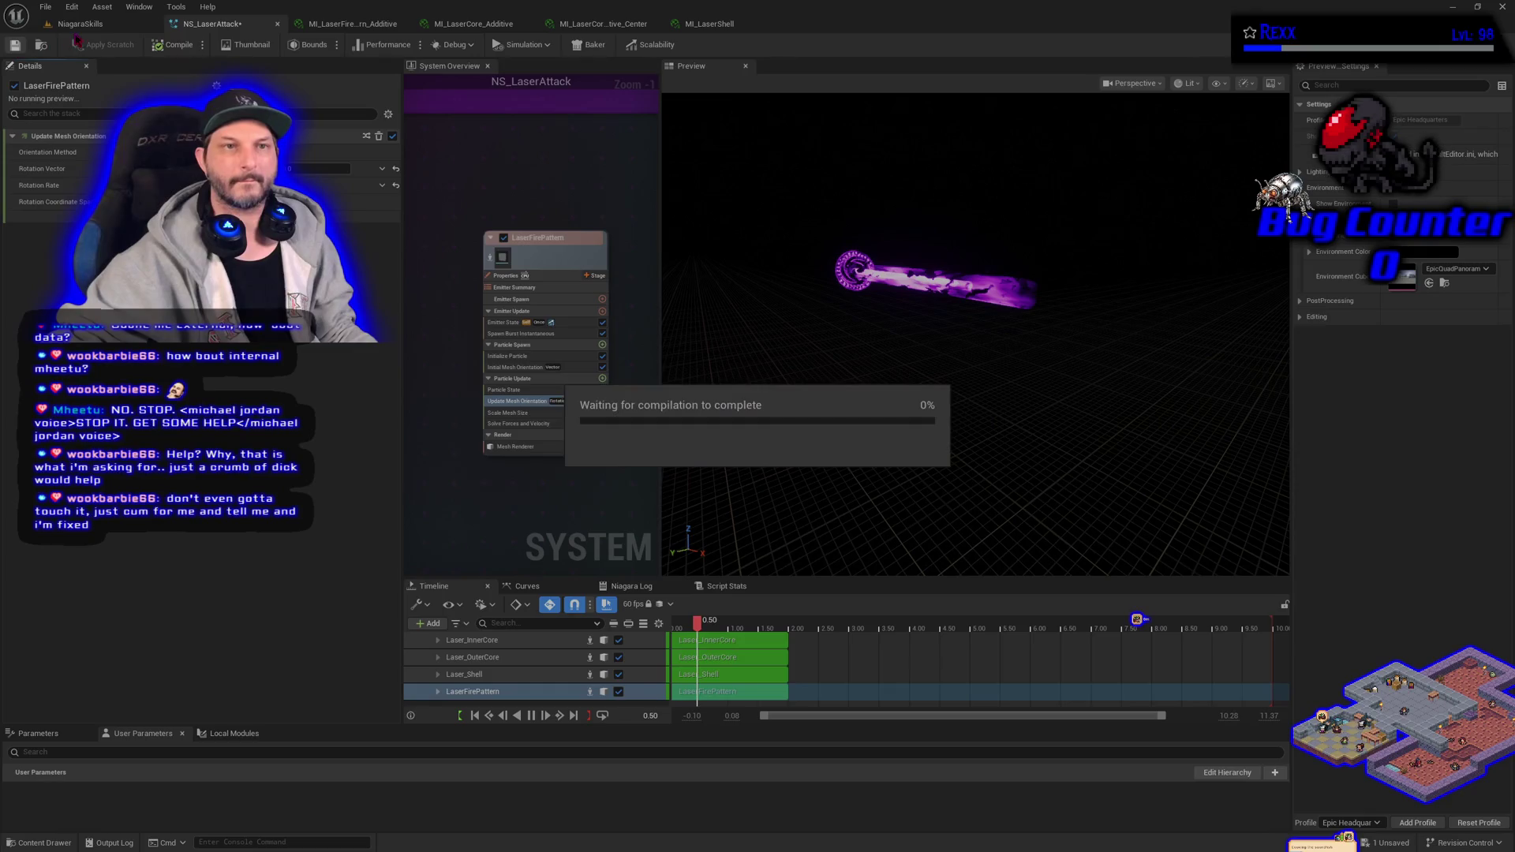
pyautogui.click(88, 29)
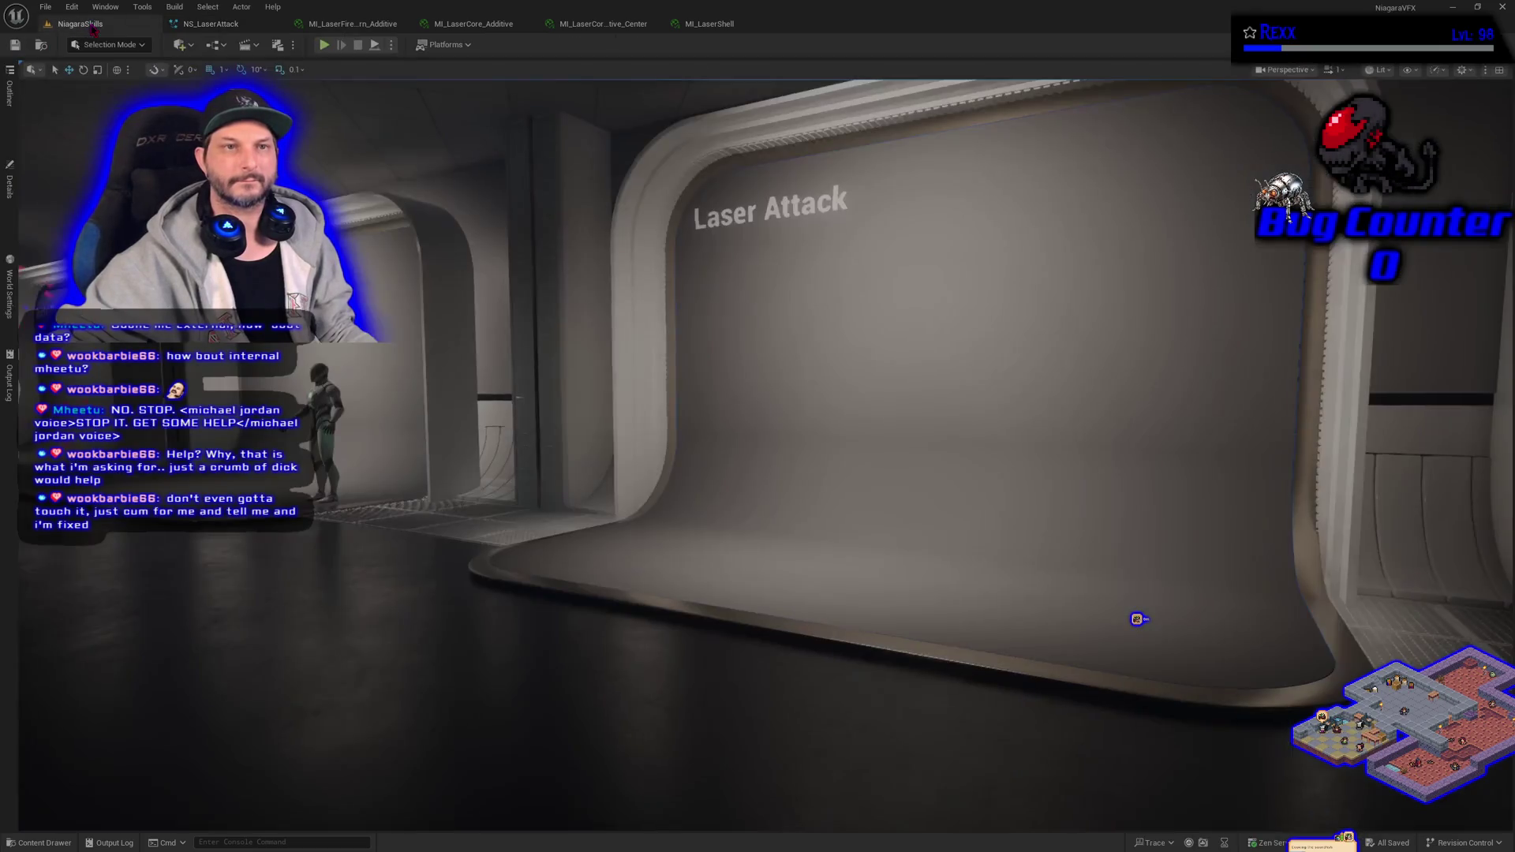
# - Focus the level view on the laser spawner, save NS_LaserAttack, and return to the level
pyautogui.click(10, 186)
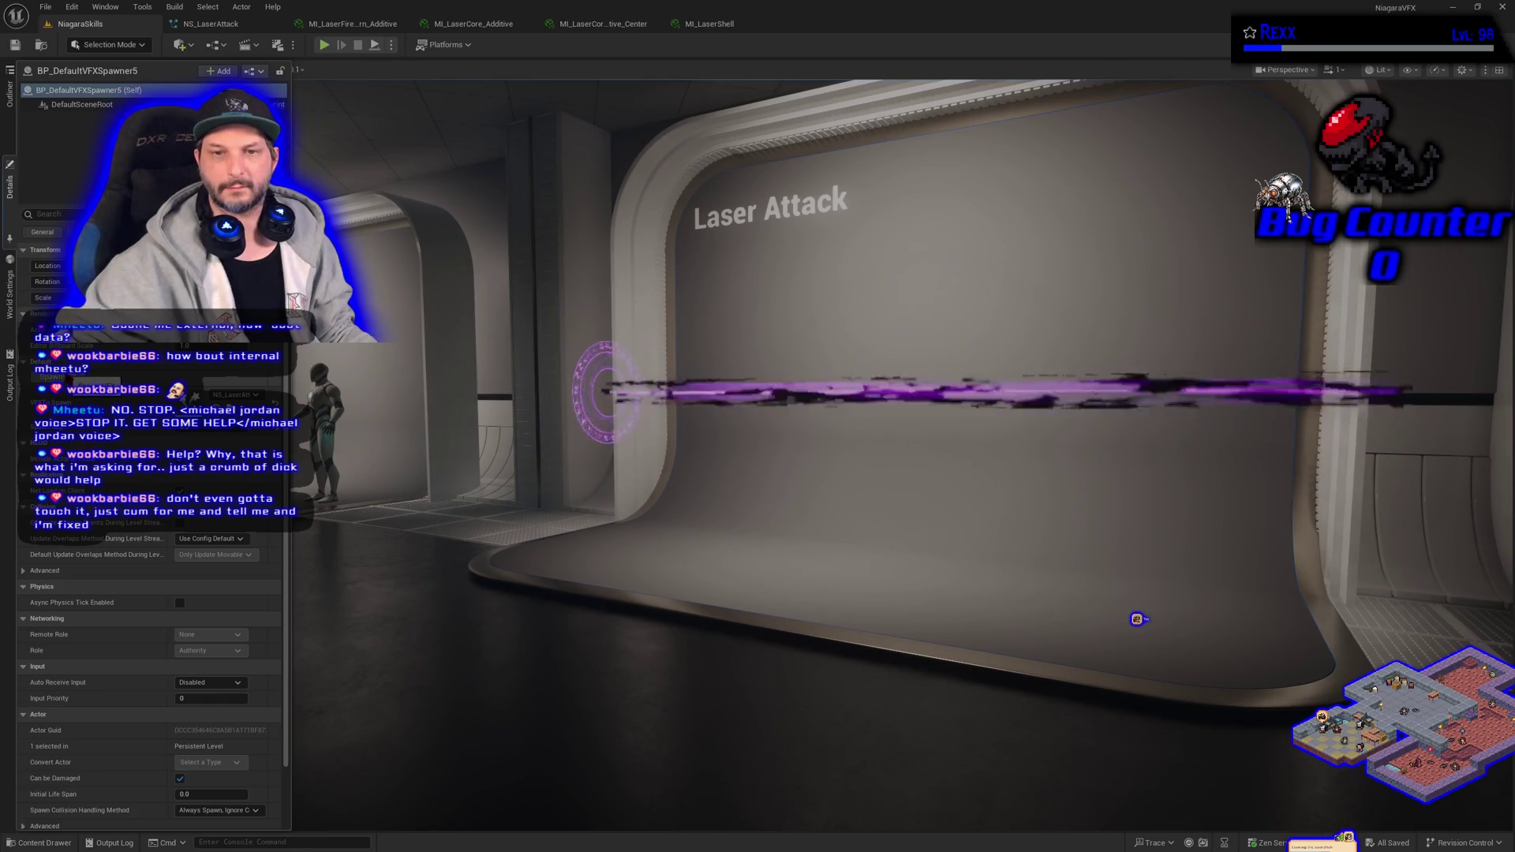
pyautogui.press('f')
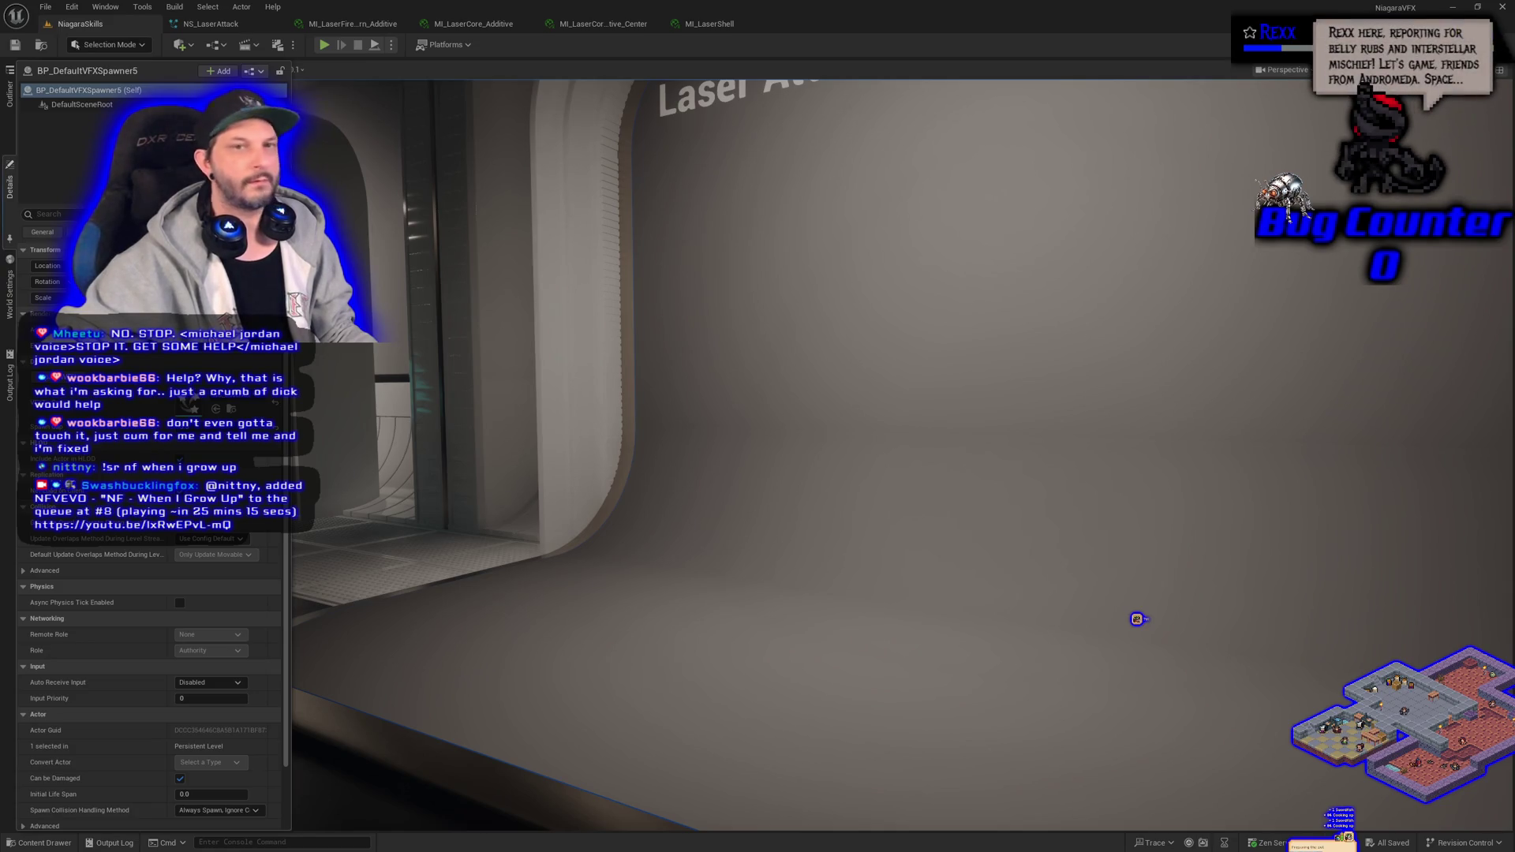
pyautogui.click(207, 24)
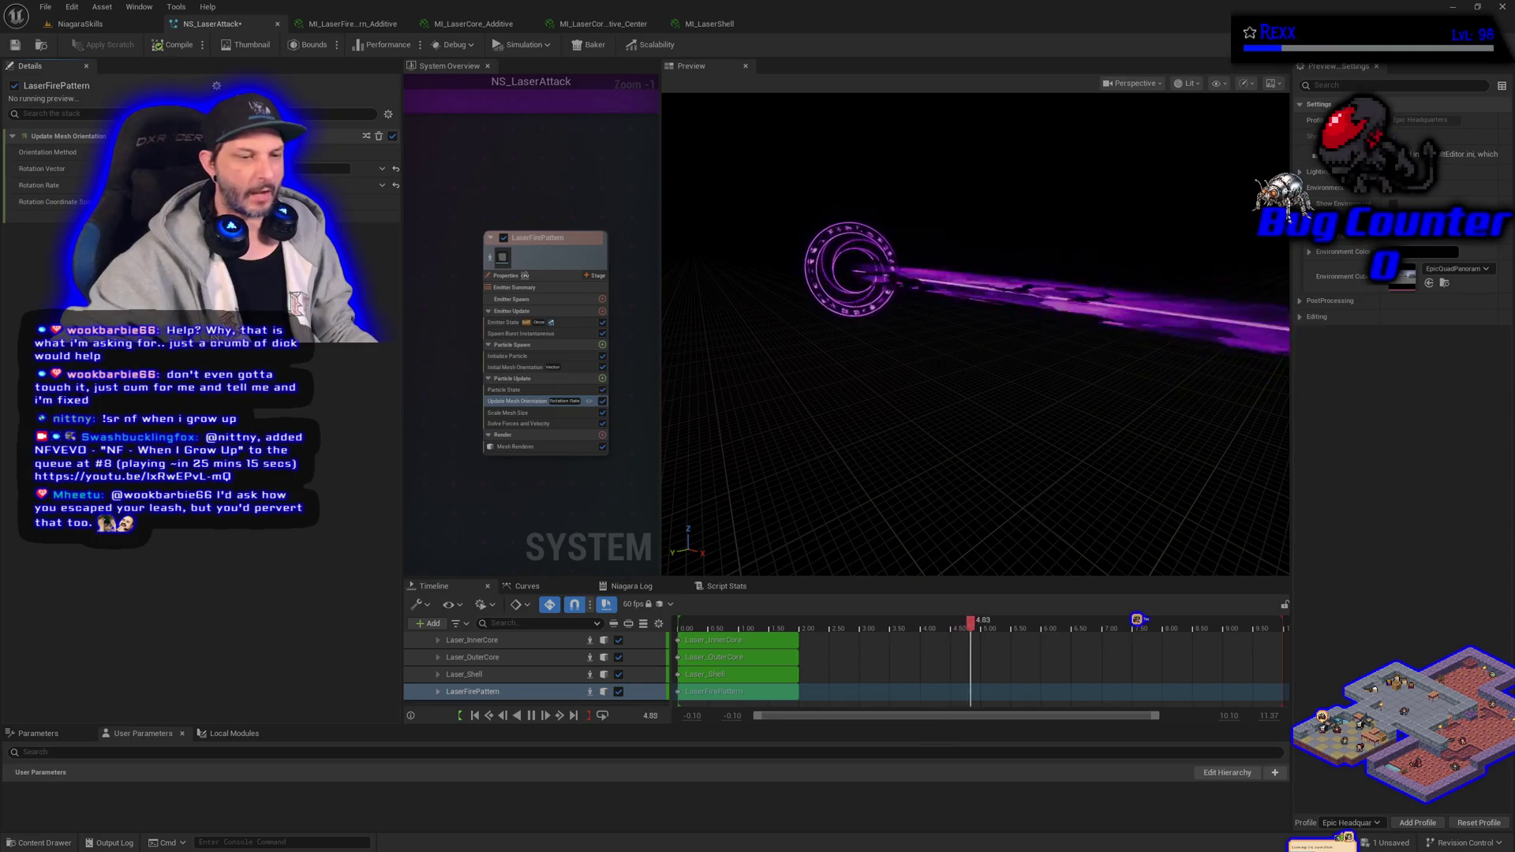
pyautogui.click(16, 46)
pyautogui.click(86, 28)
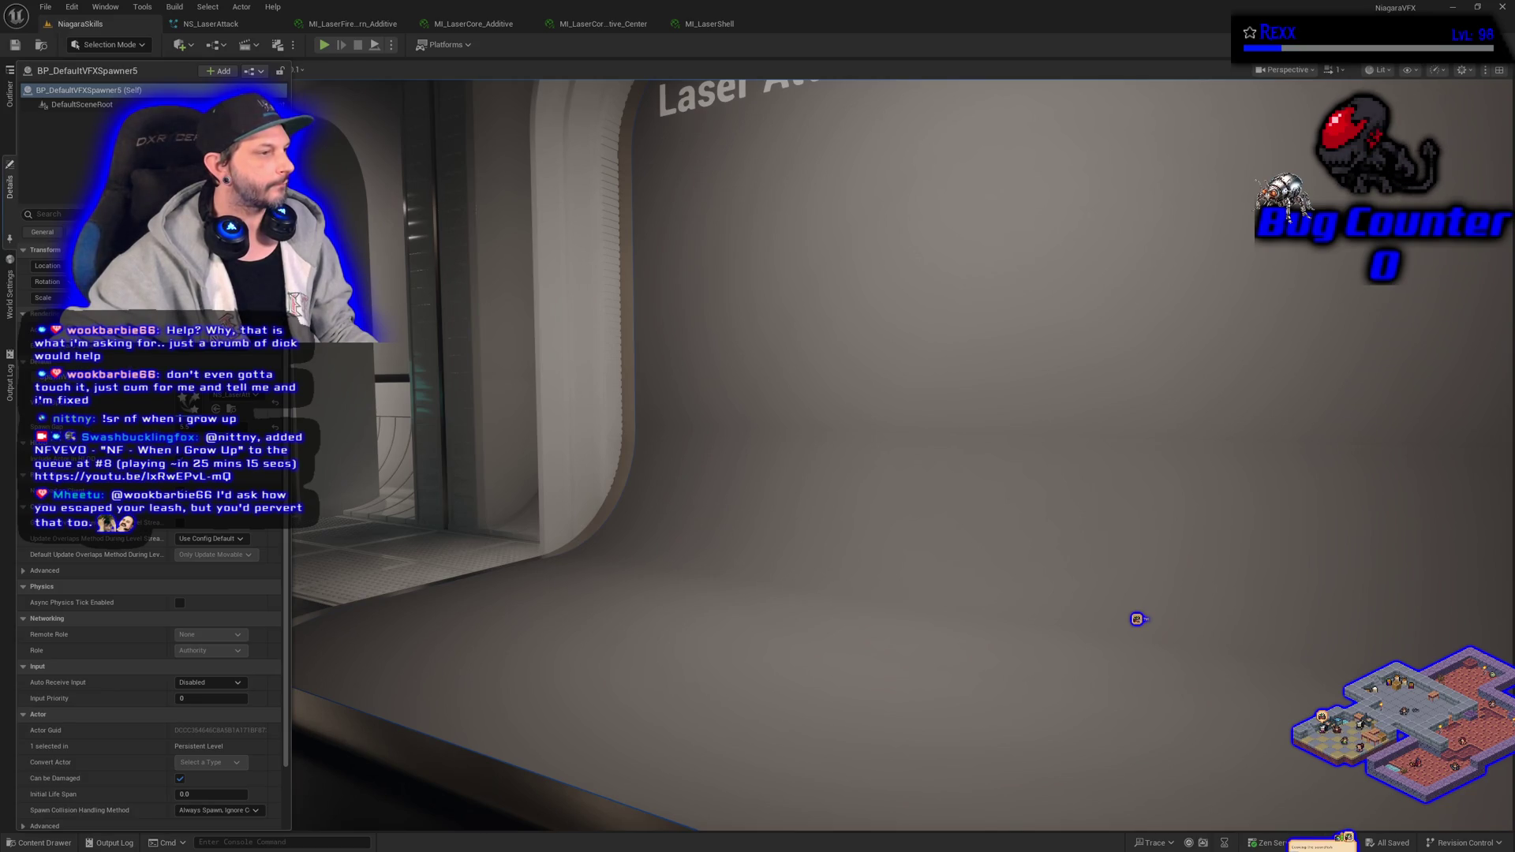
# - Copy FX_Glow_12alpha from the Gradient textures into the LaserAttack folder and show that folder
pyautogui.click(44, 844)
pyautogui.scroll(-4, 91, 757)
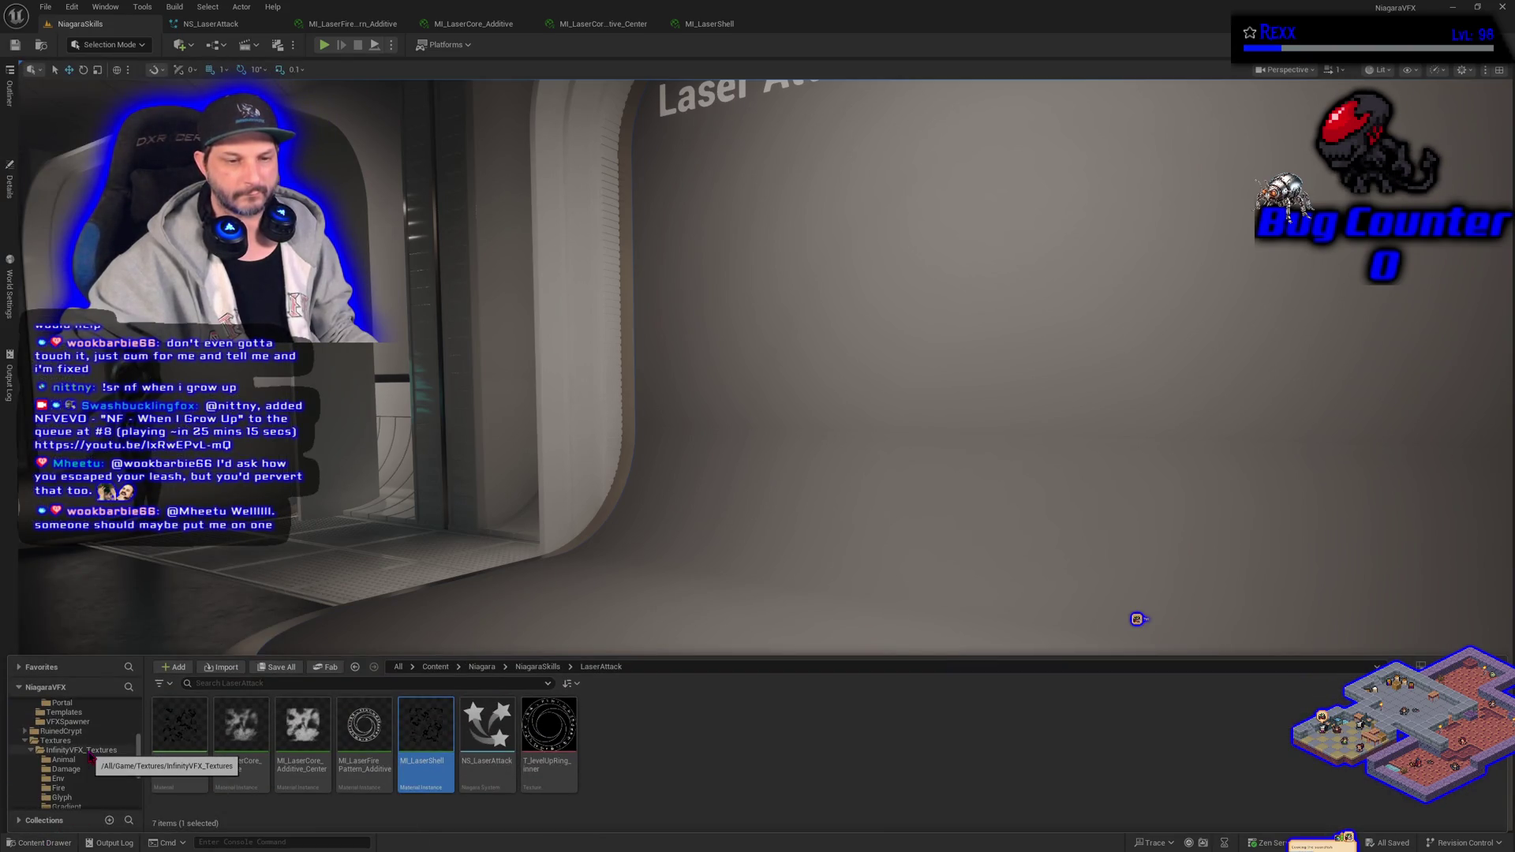
pyautogui.click(66, 788)
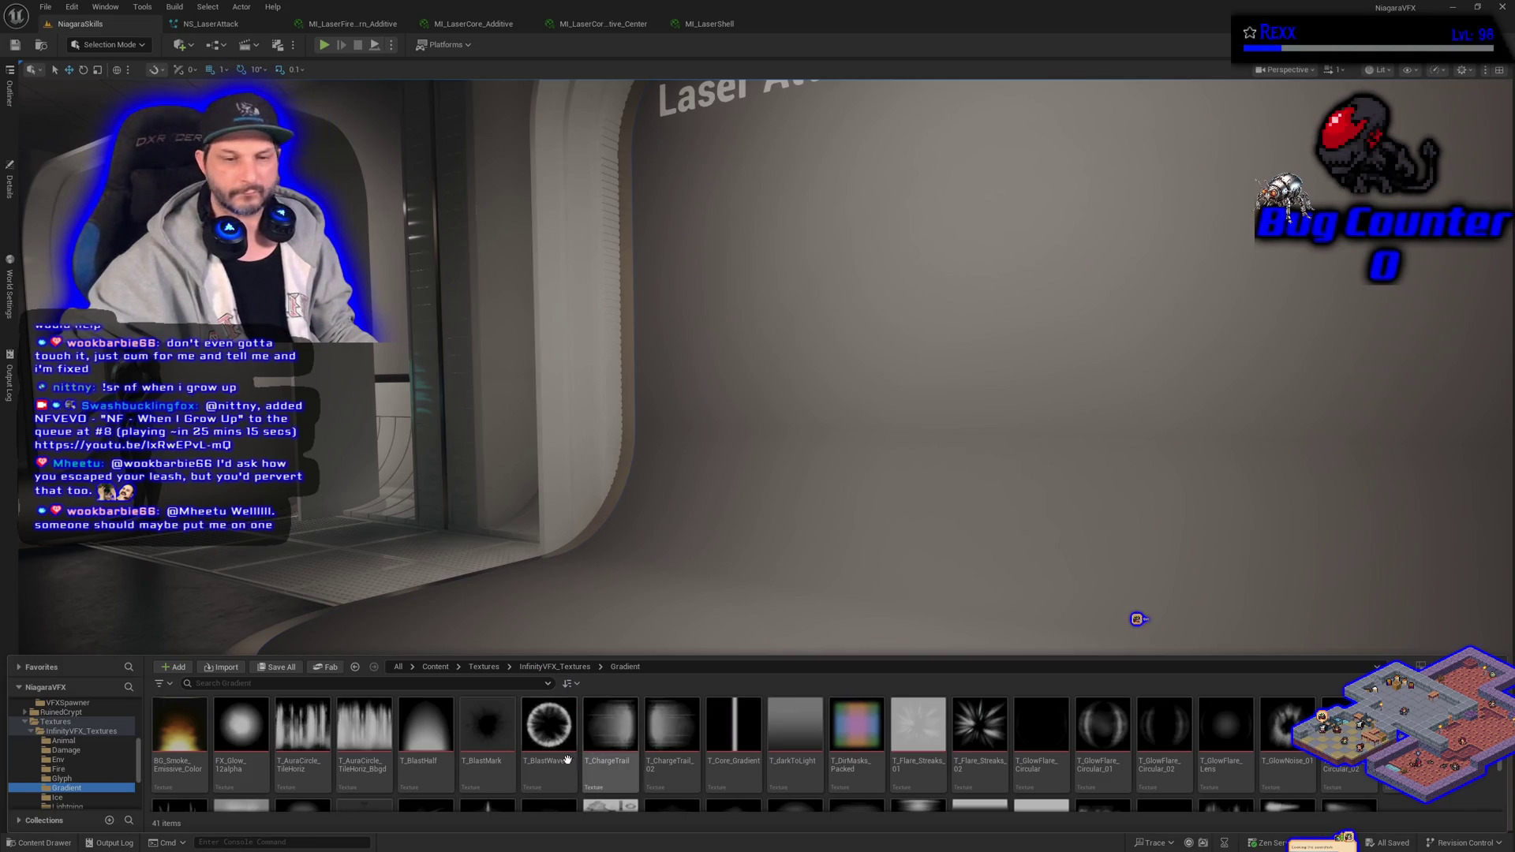
pyautogui.rightClick(262, 750)
pyautogui.press('Escape')
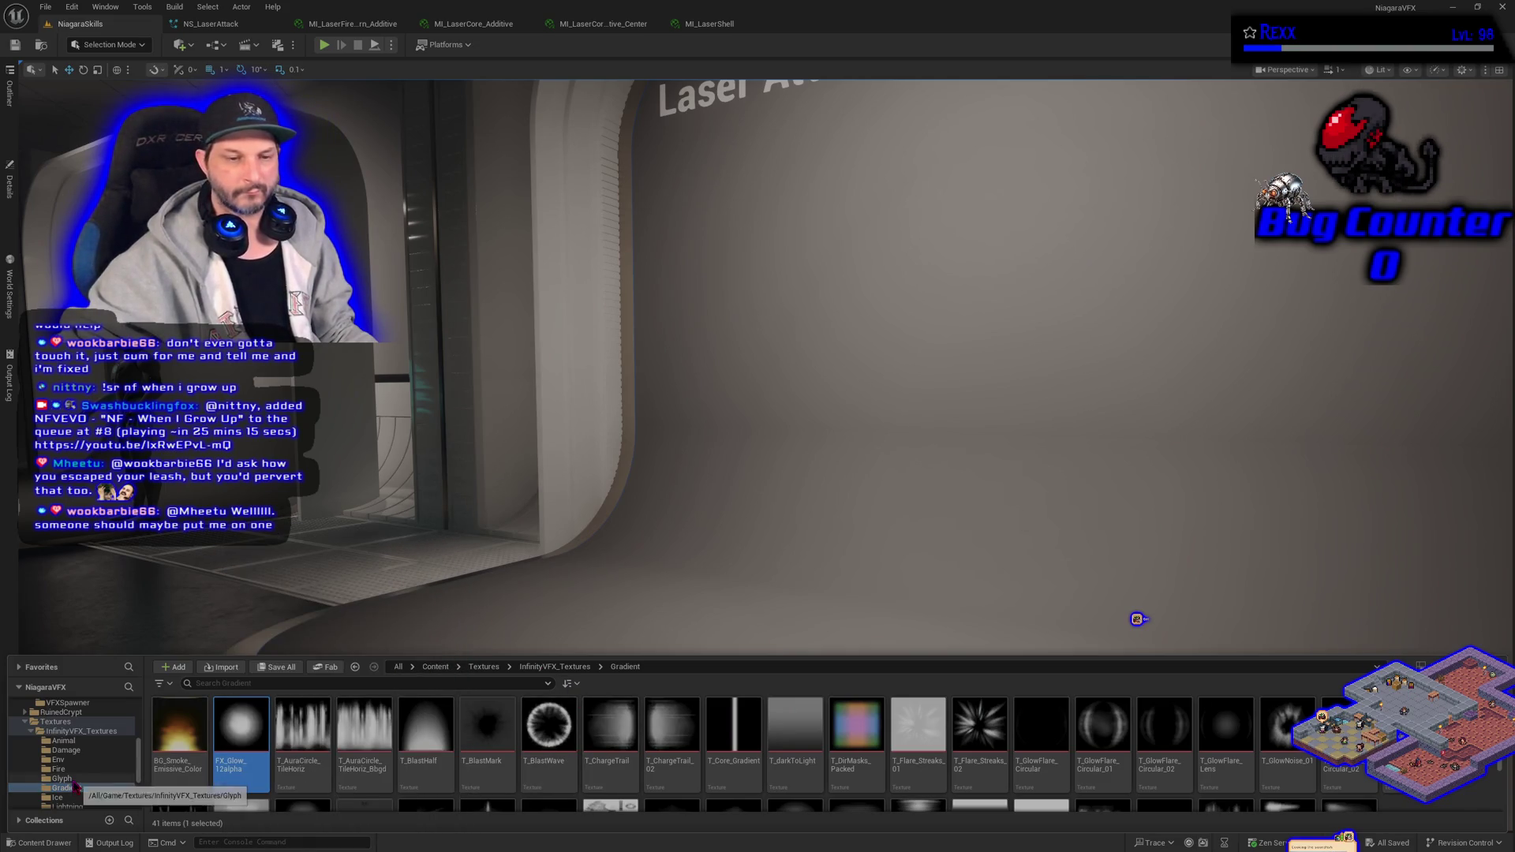
pyautogui.scroll(-4, 78, 803)
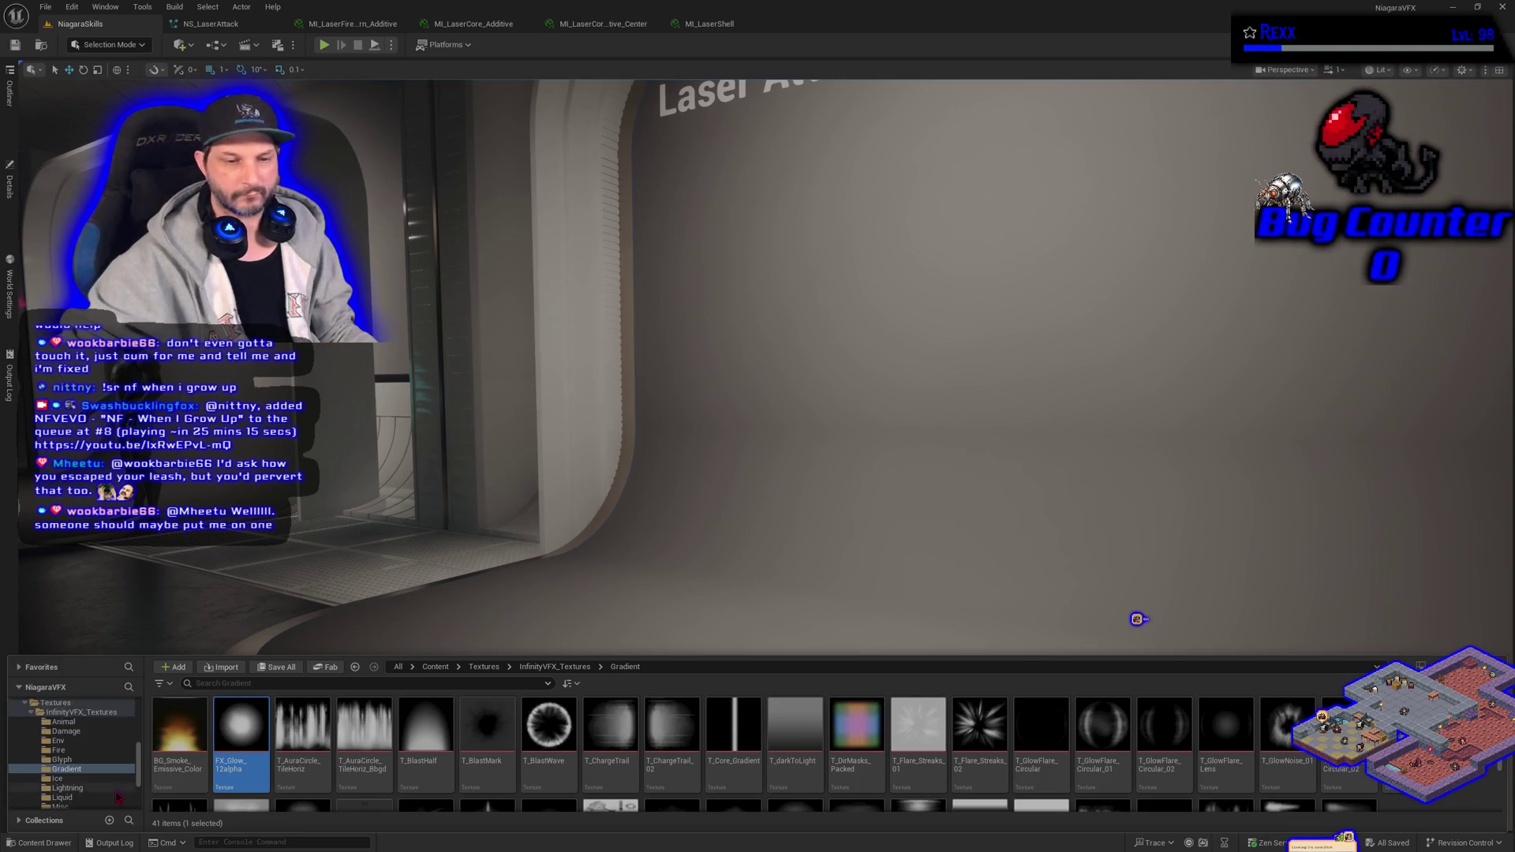
pyautogui.scroll(5, 89, 759)
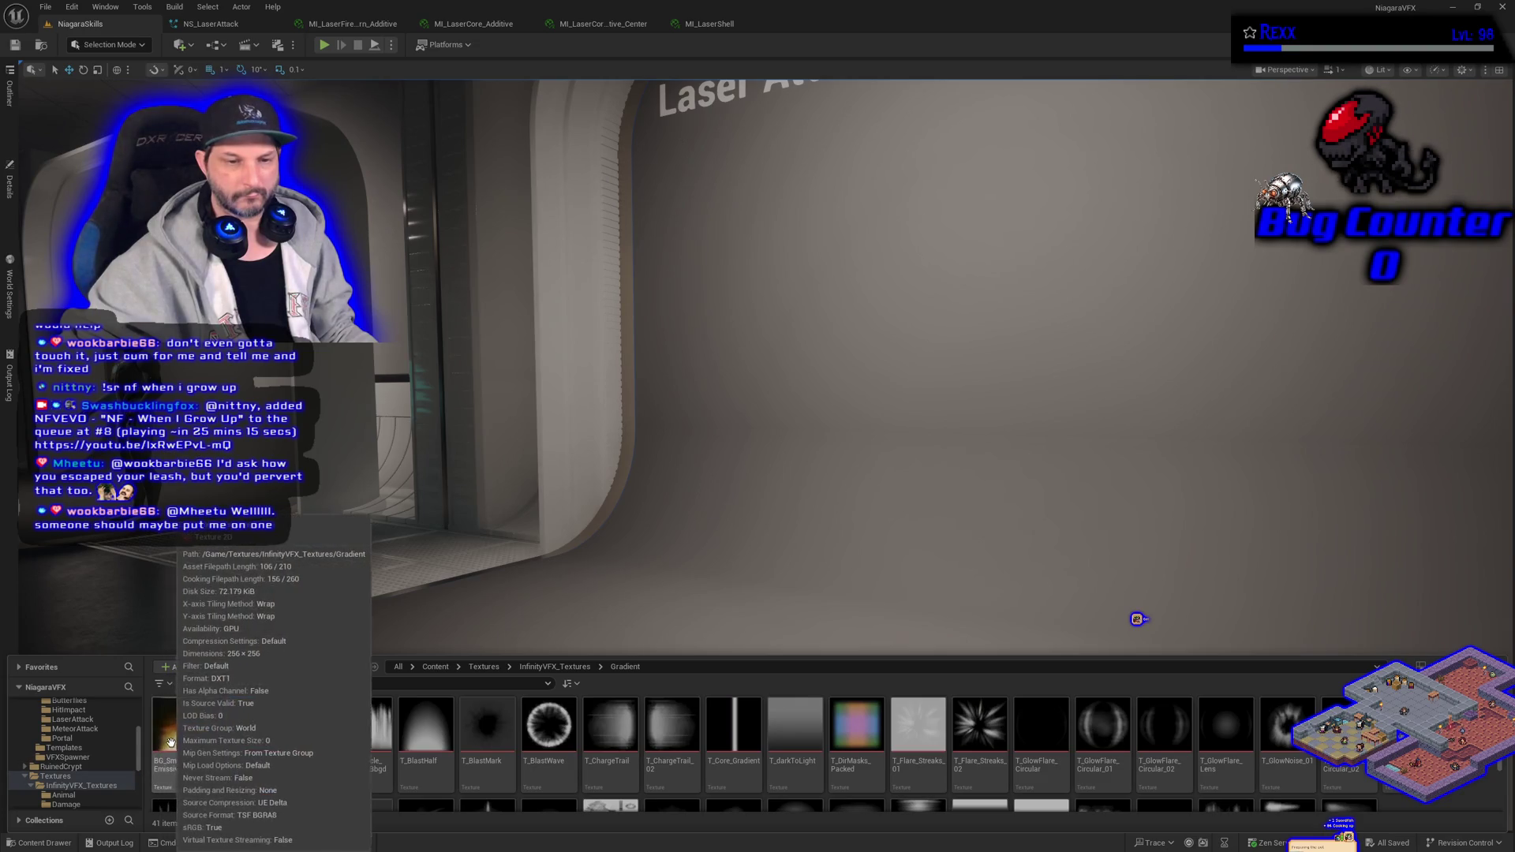
pyautogui.moveTo(231, 750); pyautogui.dragTo(93, 721)
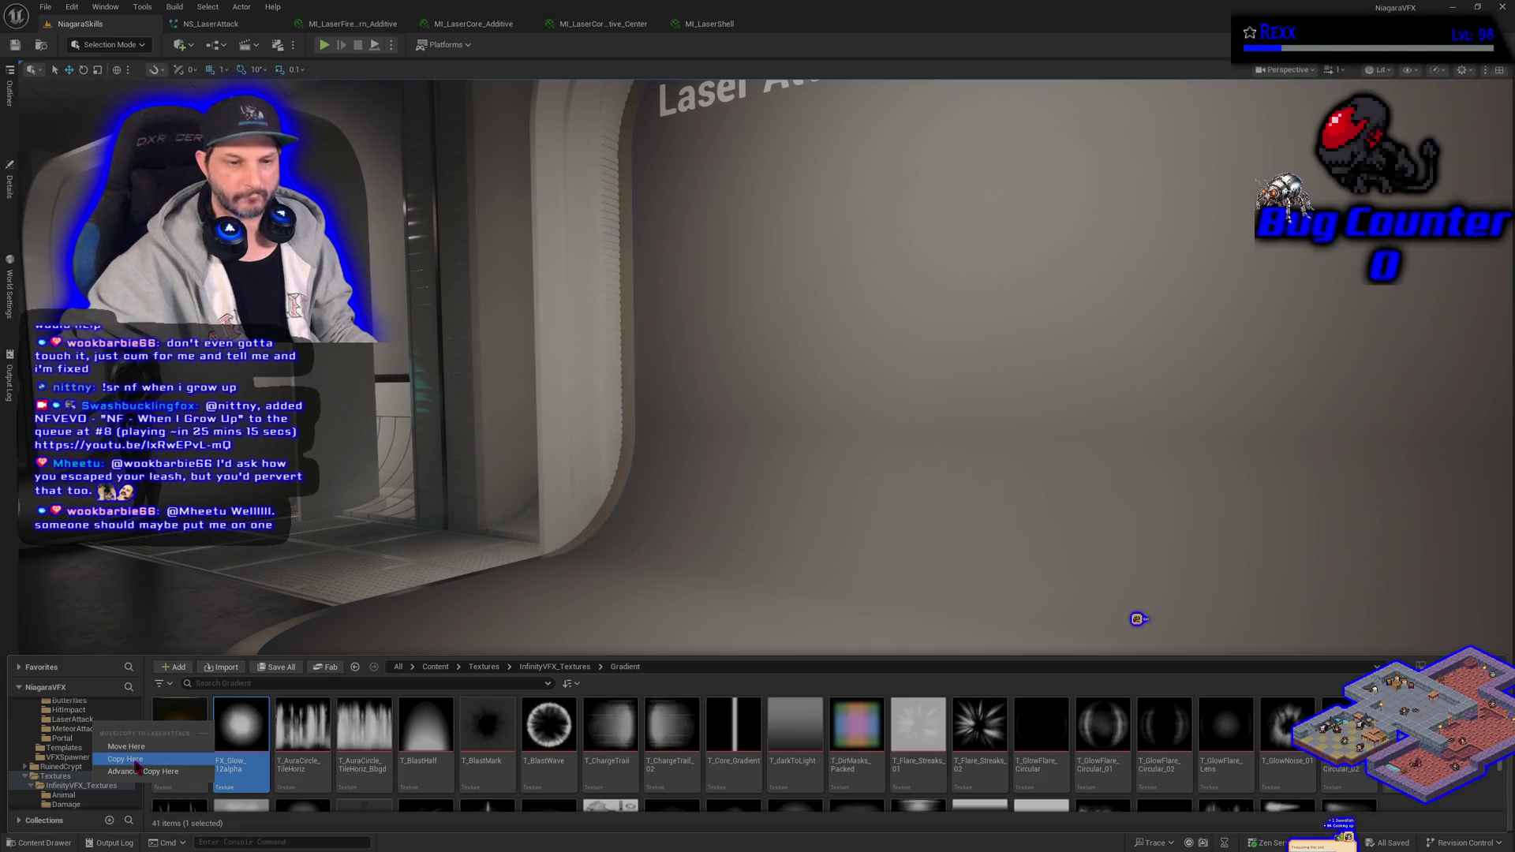
pyautogui.click(127, 760)
pyautogui.click(91, 720)
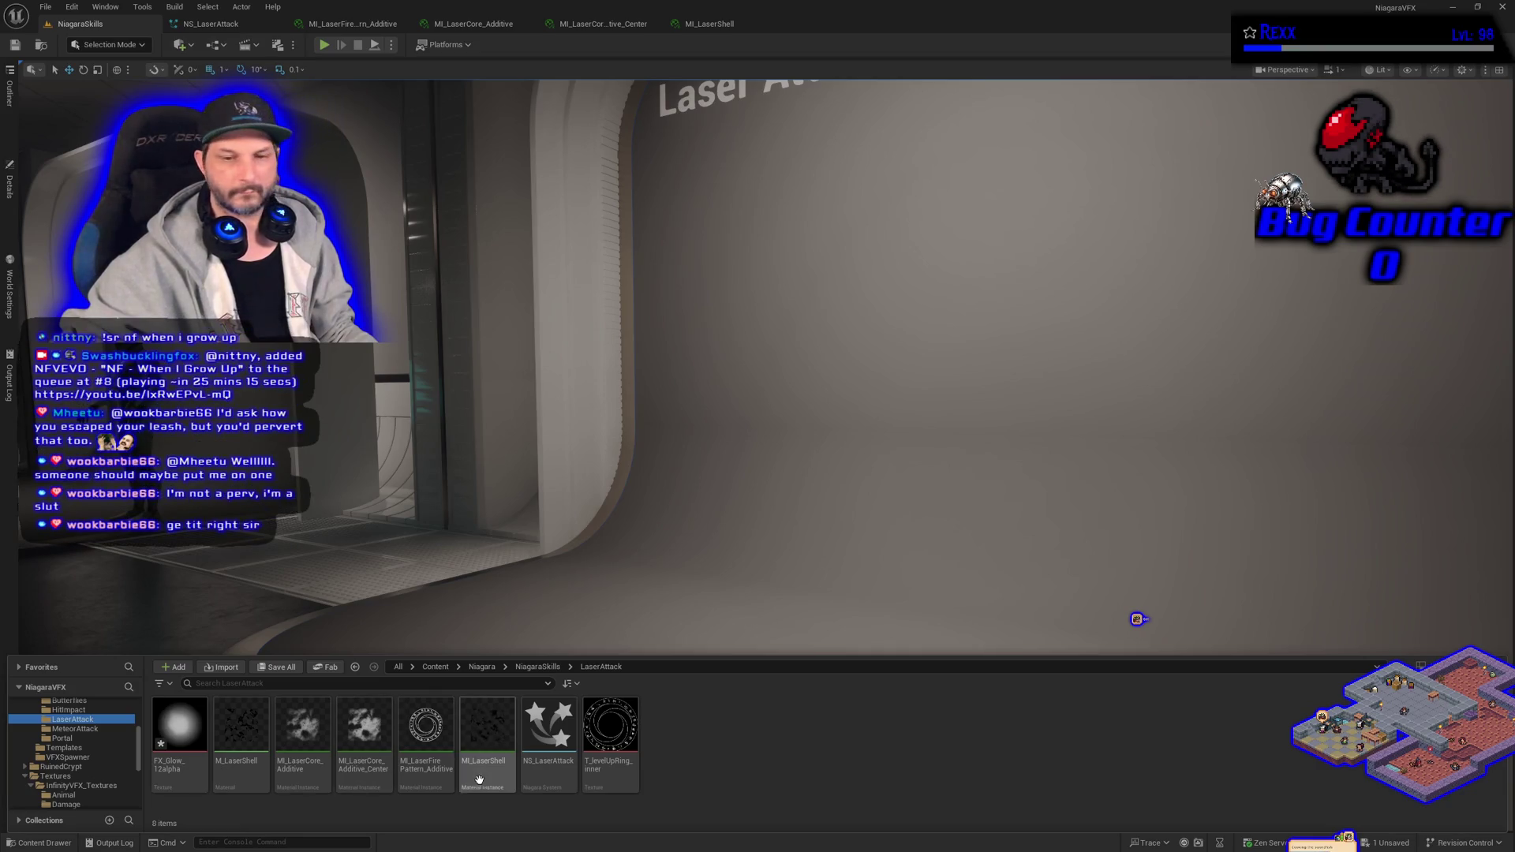
# - Duplicate MI_LaserFirePattern_Additive and name the copy MI_CenterGlow_Additive
pyautogui.click(426, 730)
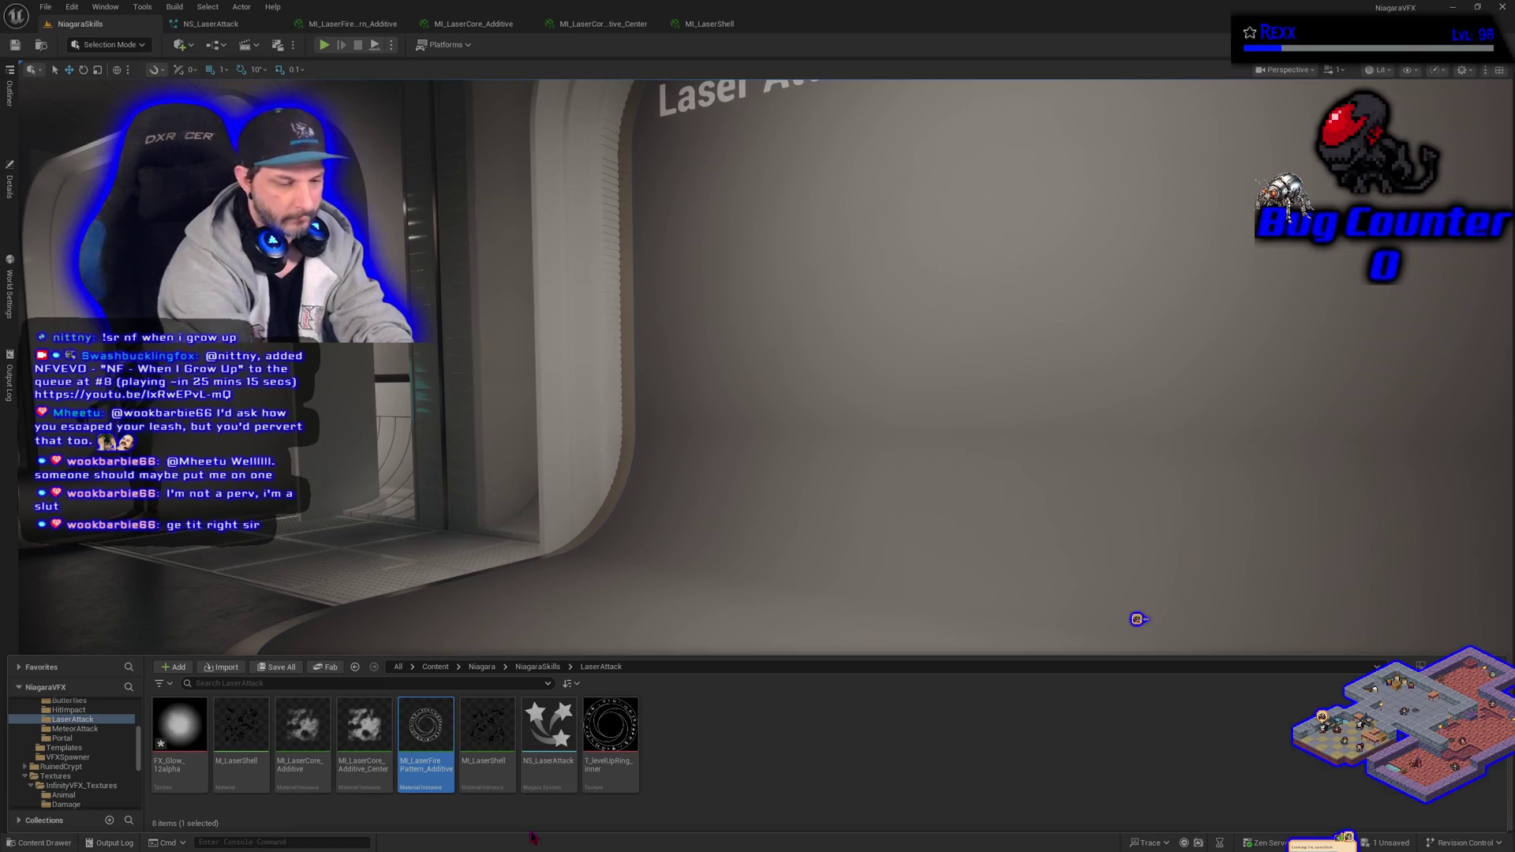
pyautogui.hotkey('ctrl', 'd')
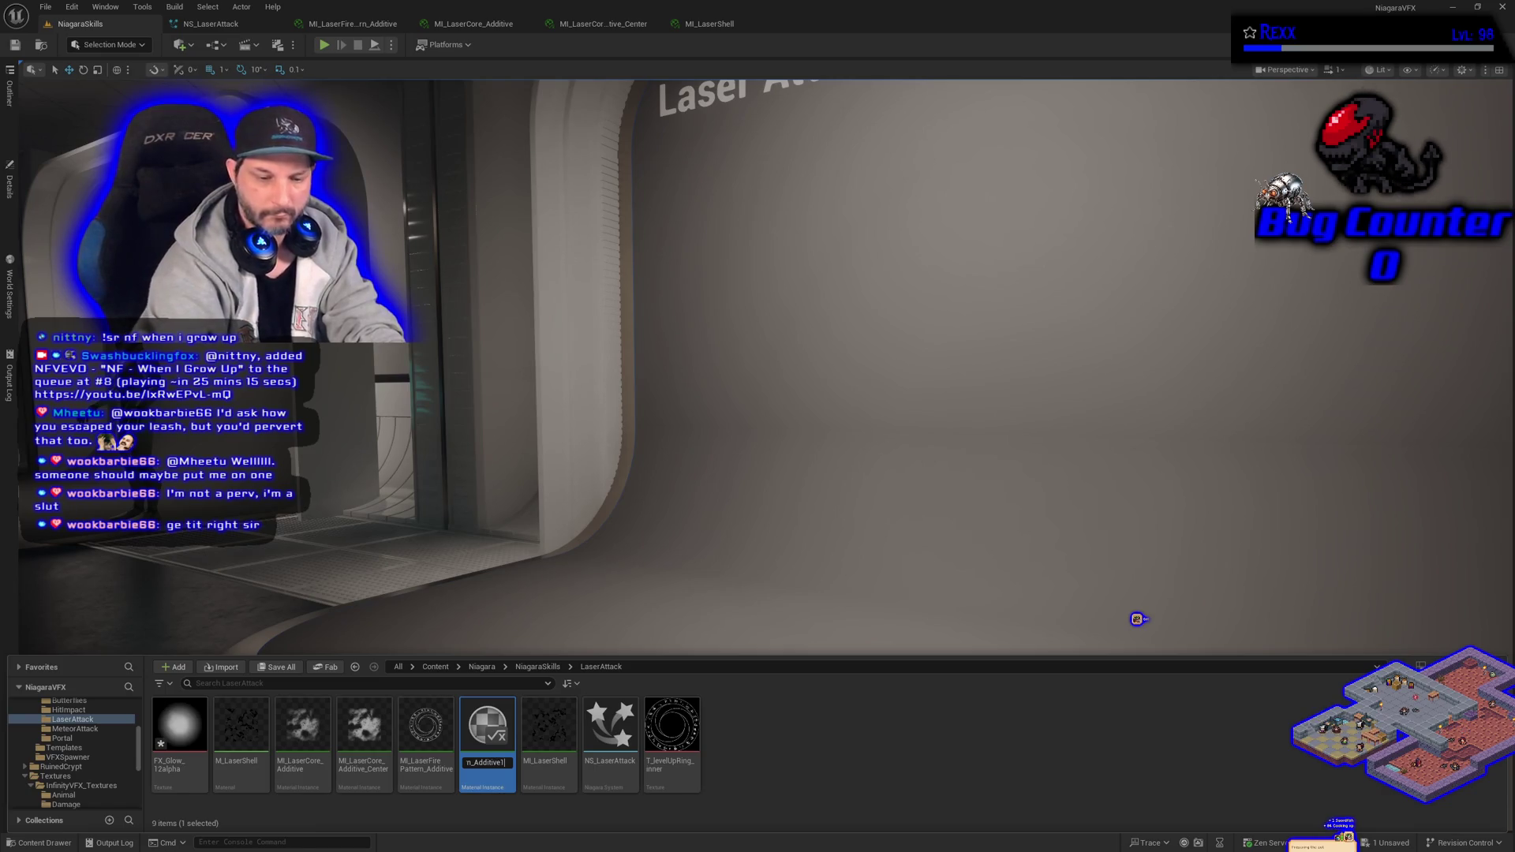
pyautogui.press('BackSpace')
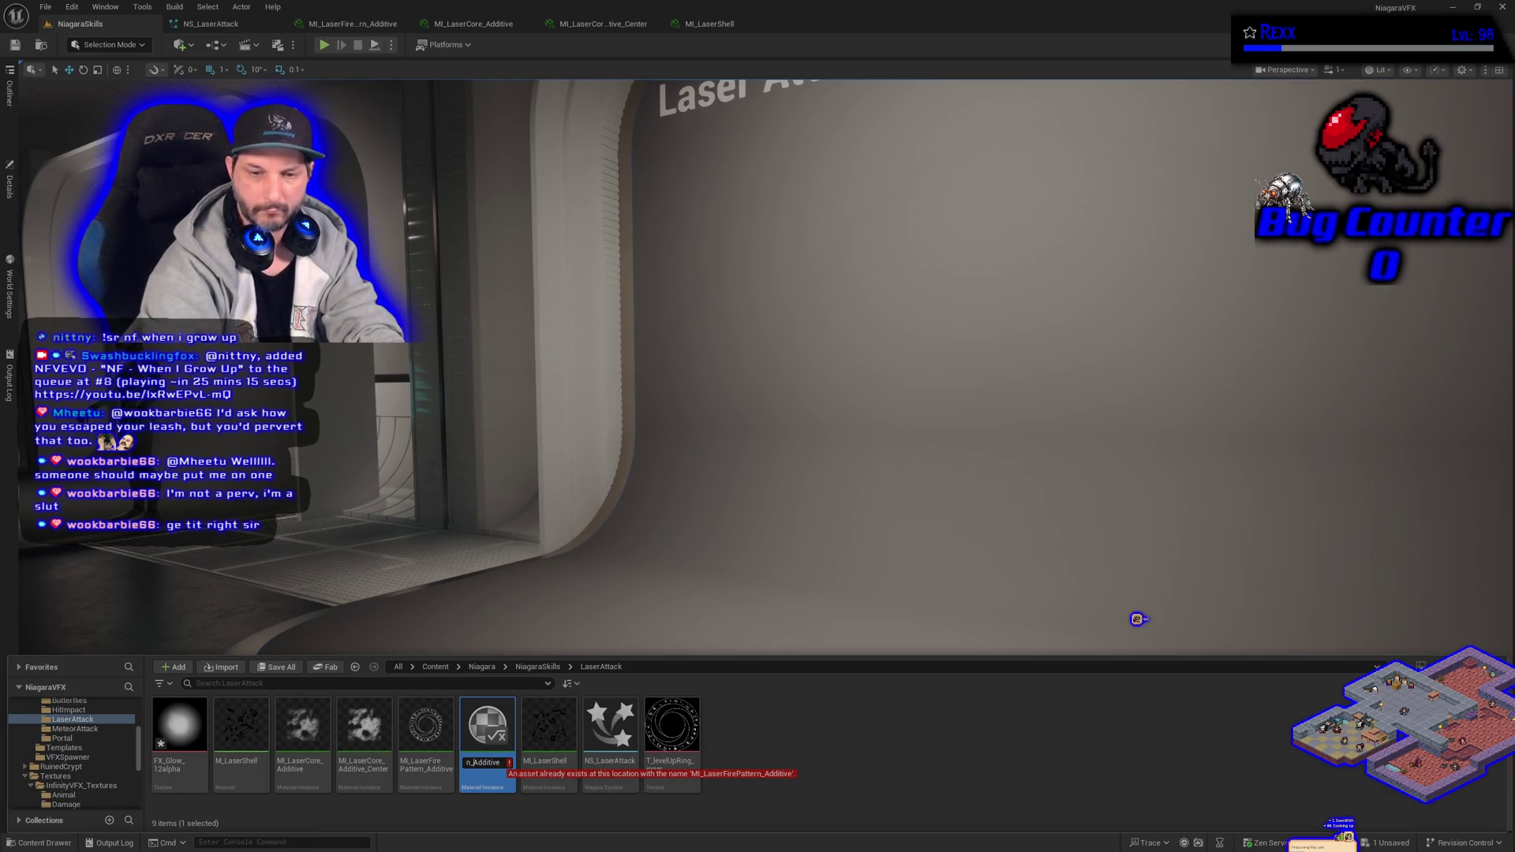
pyautogui.click(466, 762)
pyautogui.press('BackSpace')
pyautogui.write('CenterGlow')
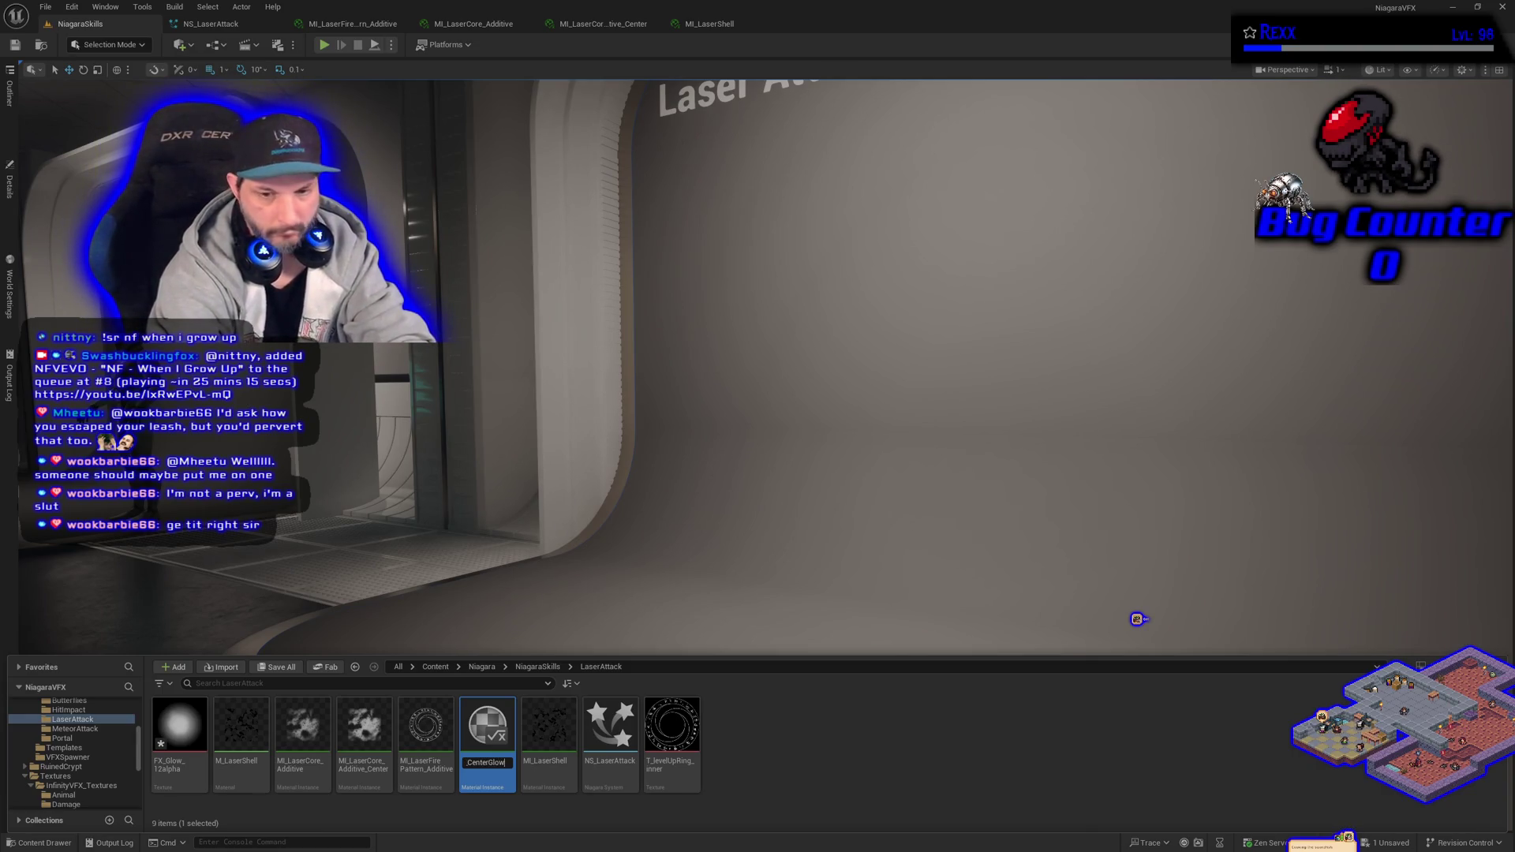
pyautogui.press('Return')
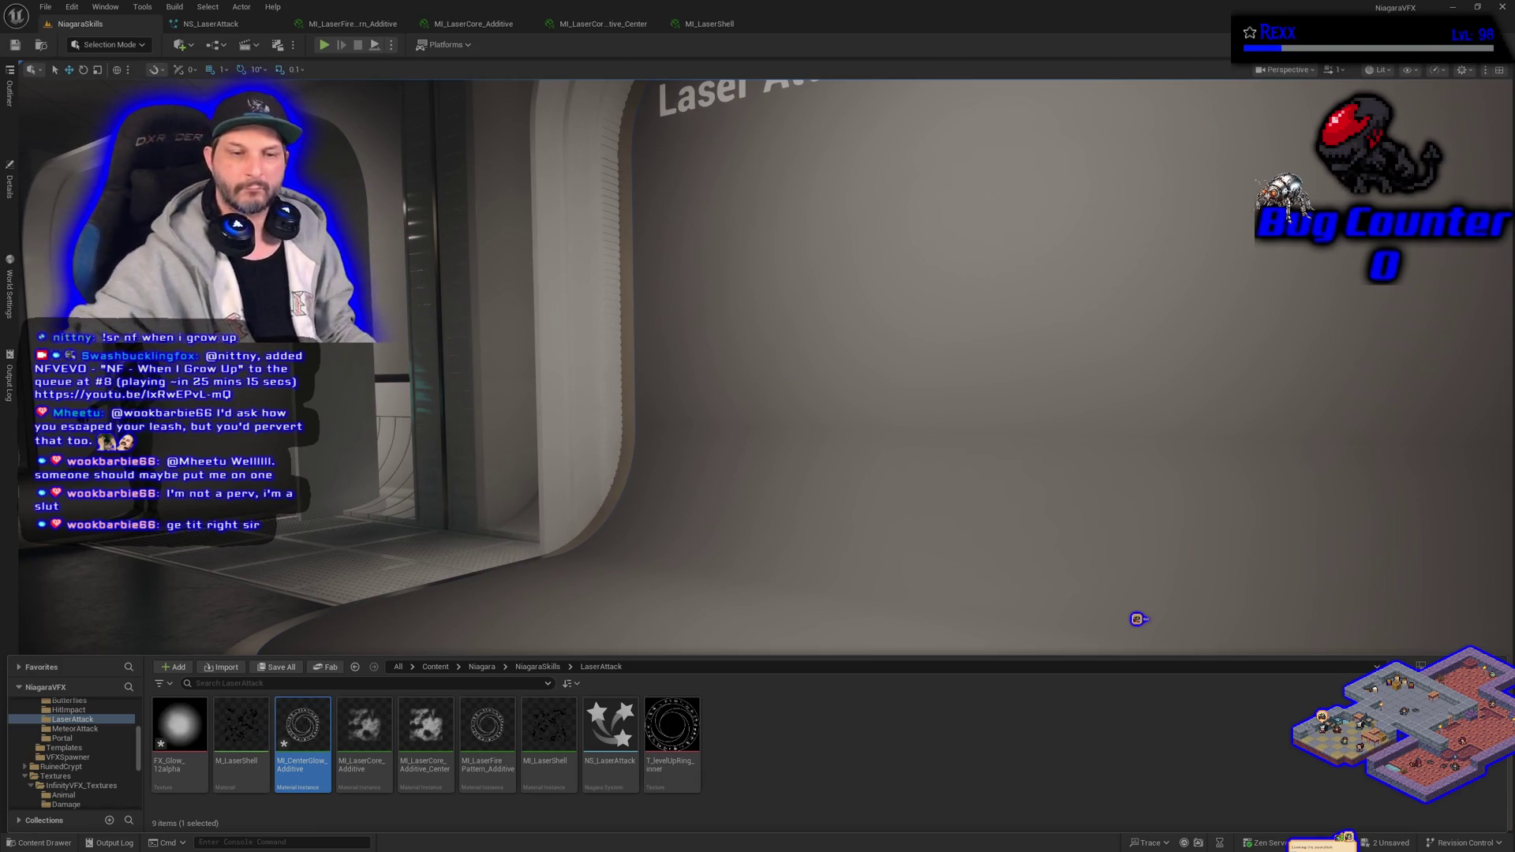
# - Set FX_Glow_12alpha as MI_CenterGlow_Additive's MainTexture and save the material instance
pyautogui.press('Return')
pyautogui.click(62, 843)
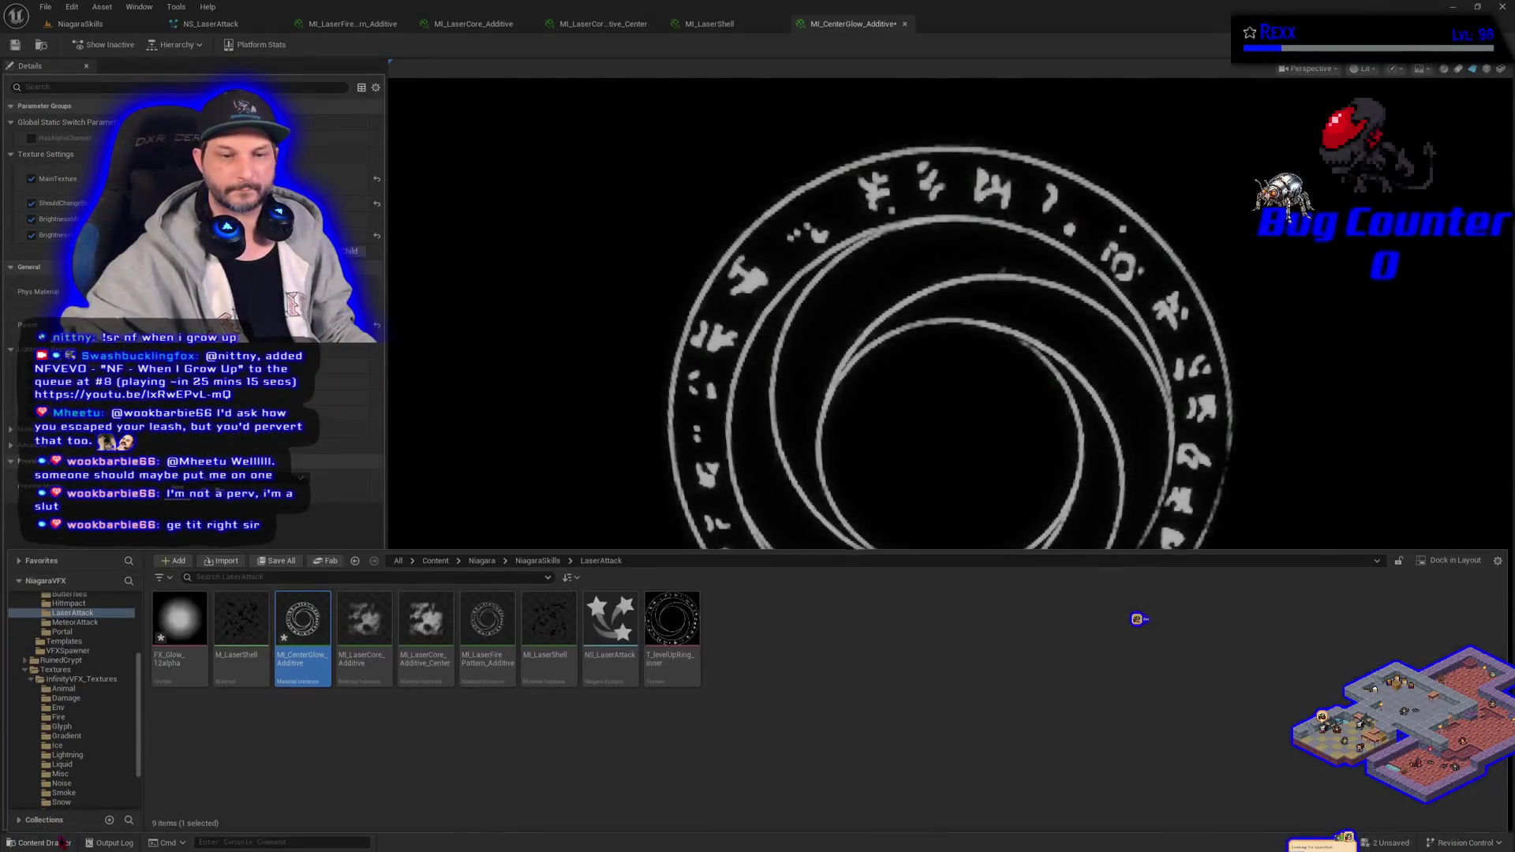
pyautogui.moveTo(180, 624); pyautogui.dragTo(311, 184)
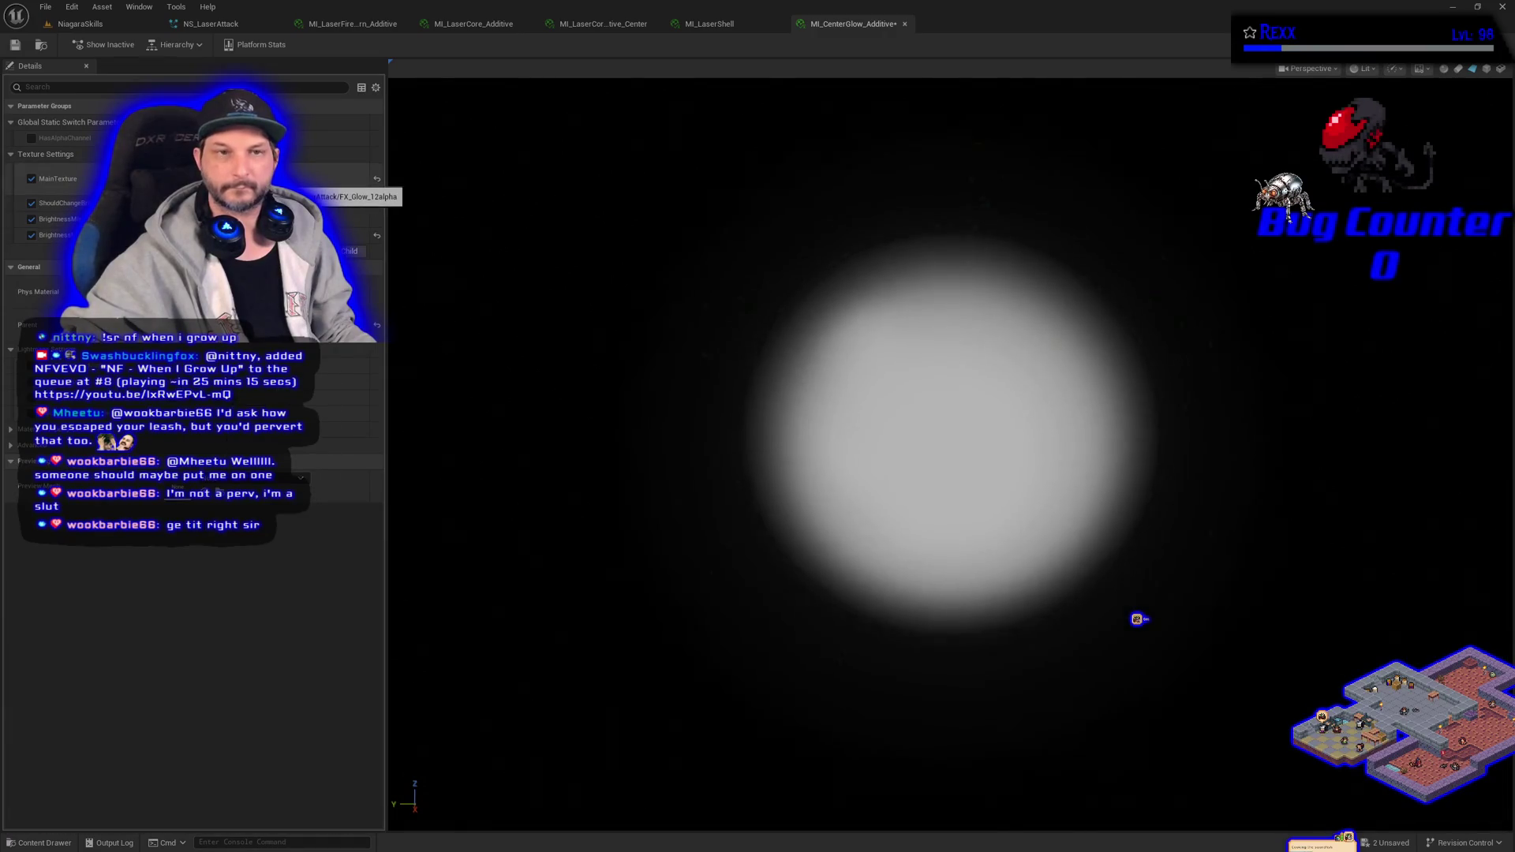
pyautogui.click(15, 45)
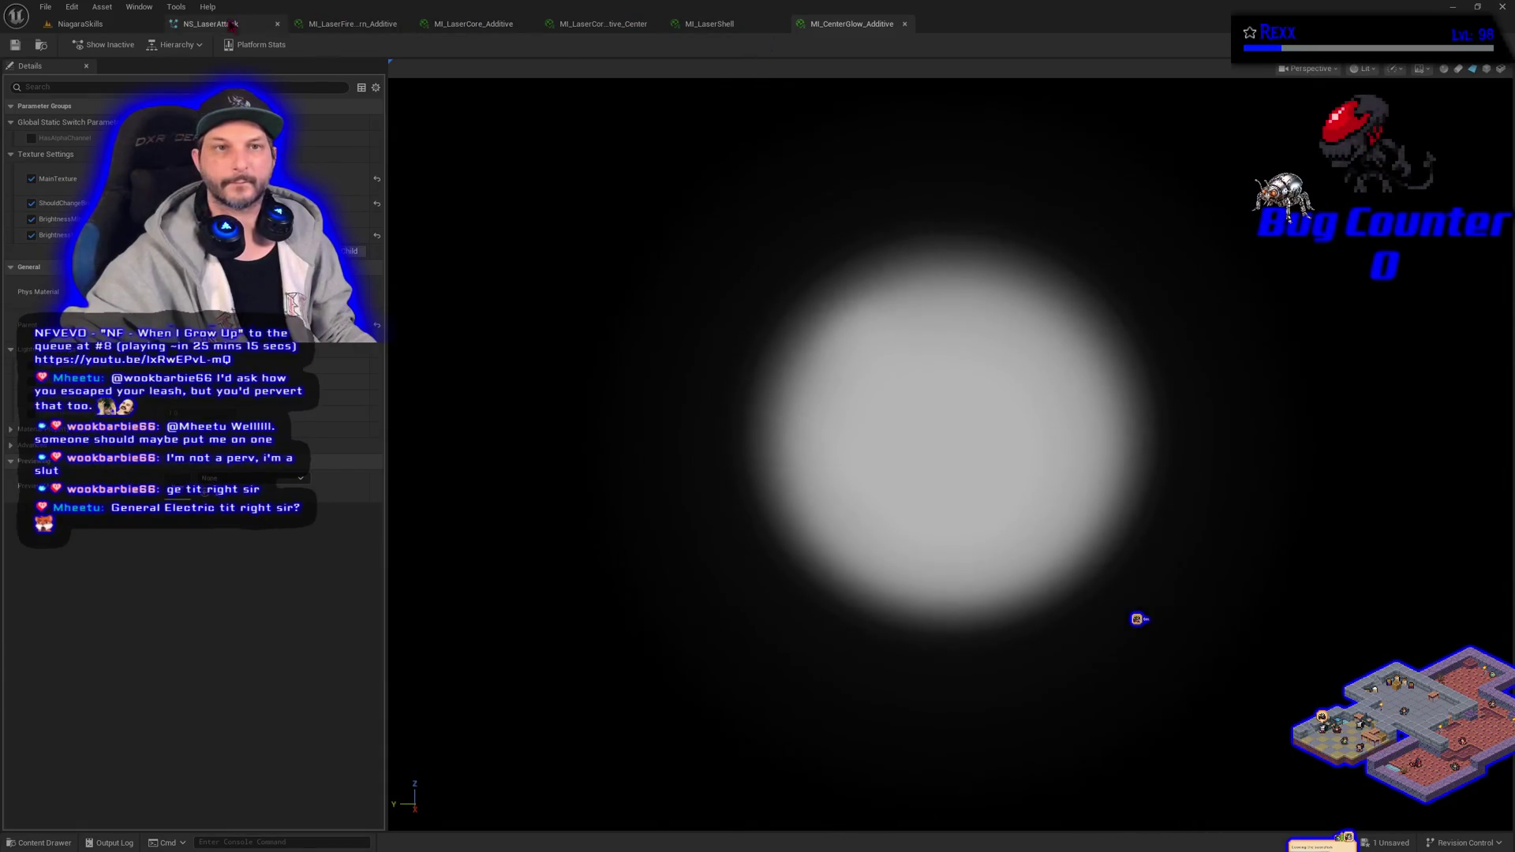
pyautogui.click(231, 25)
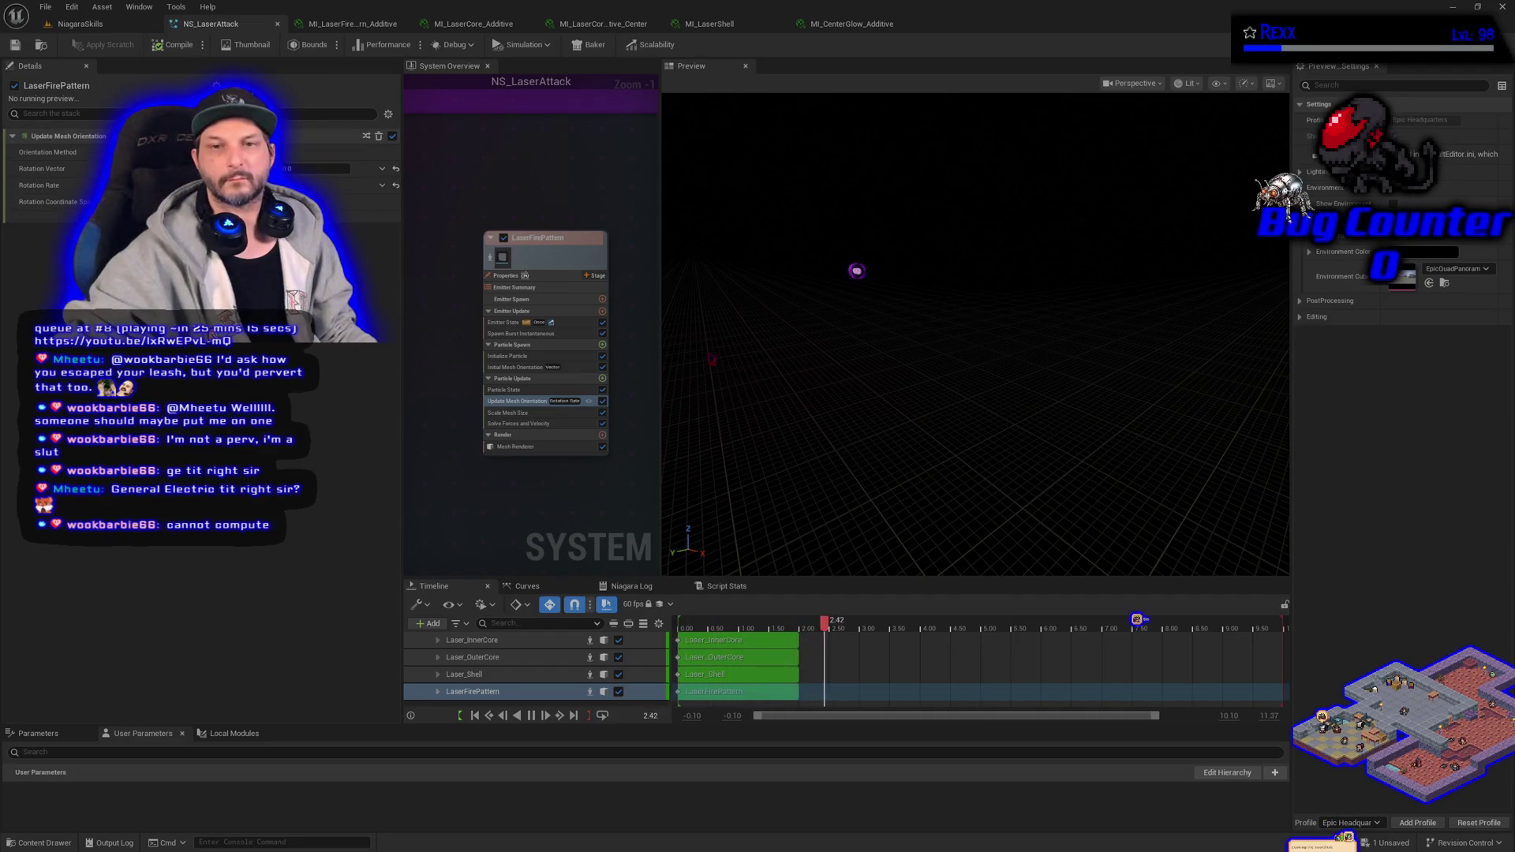
# - Save NS_LaserAttack and duplicate the LaserFirePattern emitter as LaserFireCenterGlow
pyautogui.moveTo(662, 326)
pyautogui.mouseDown()
pyautogui.moveTo(690, 326)
pyautogui.moveTo(541, 342)
pyautogui.mouseUp()
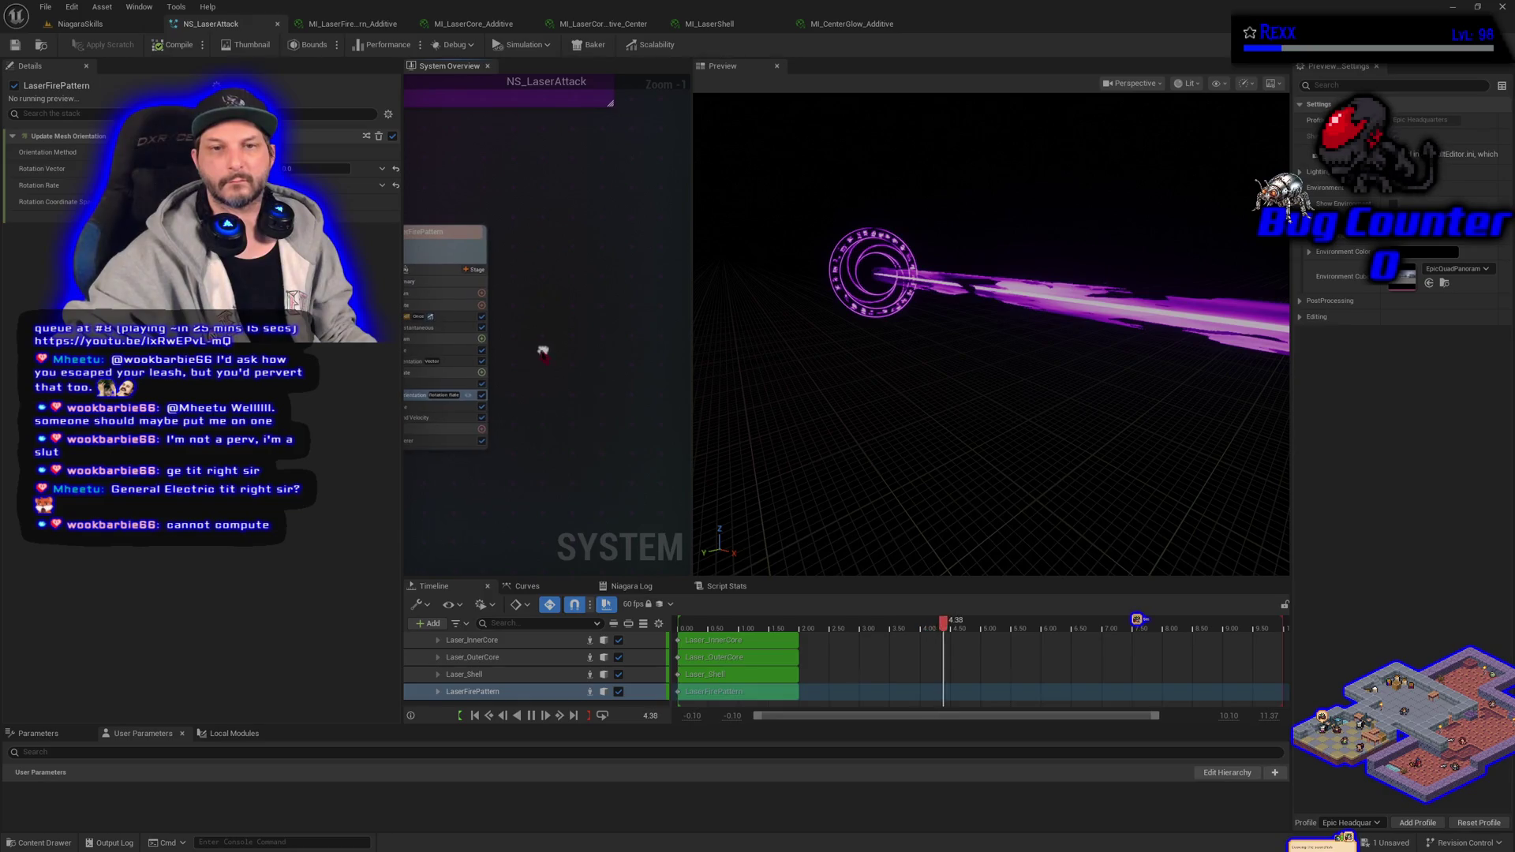
pyautogui.click(72, 7)
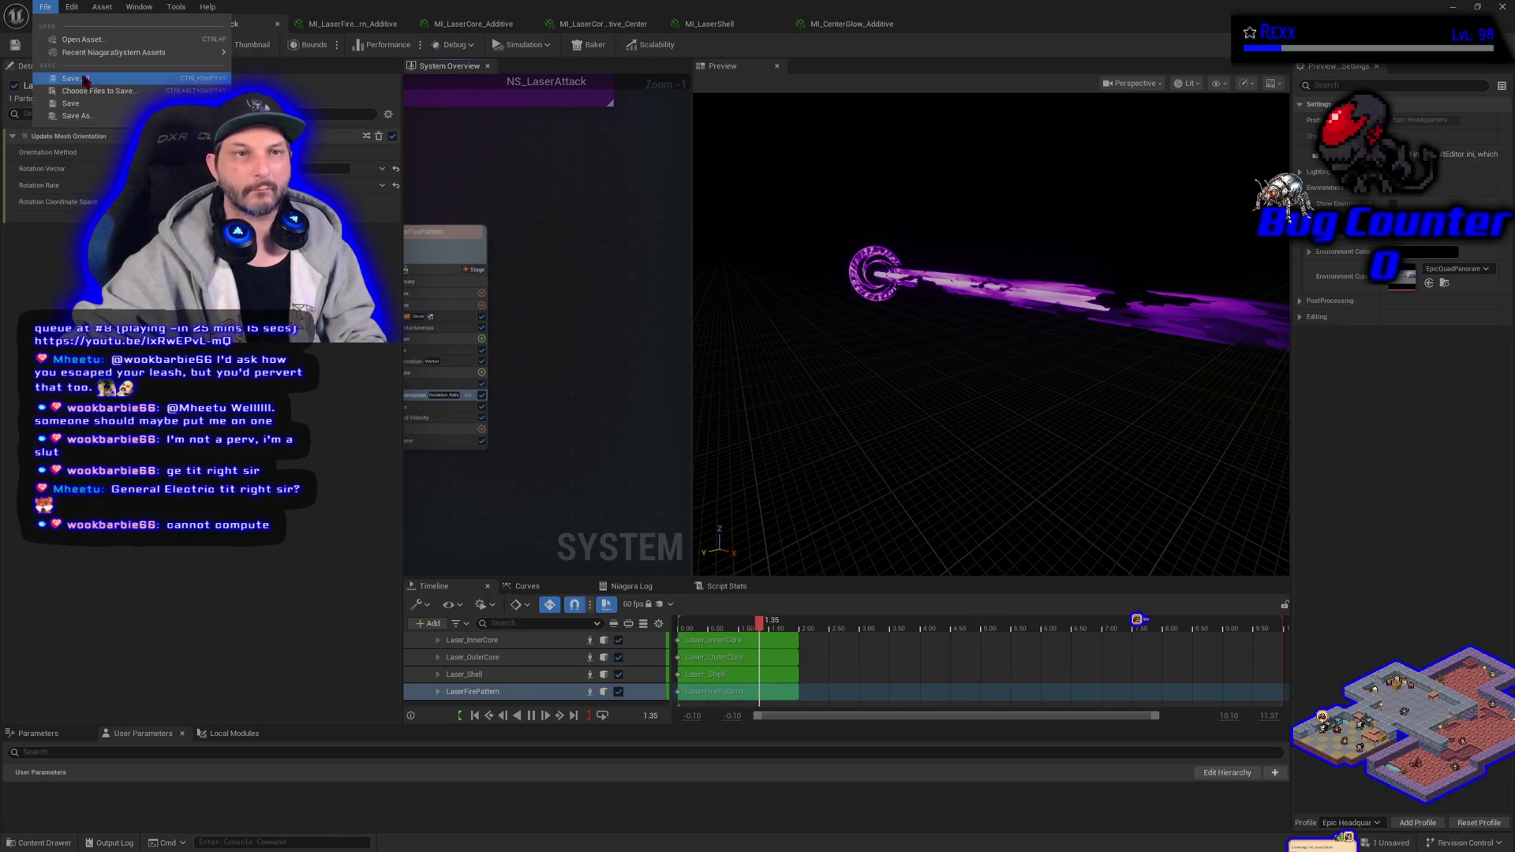
pyautogui.click(445, 262)
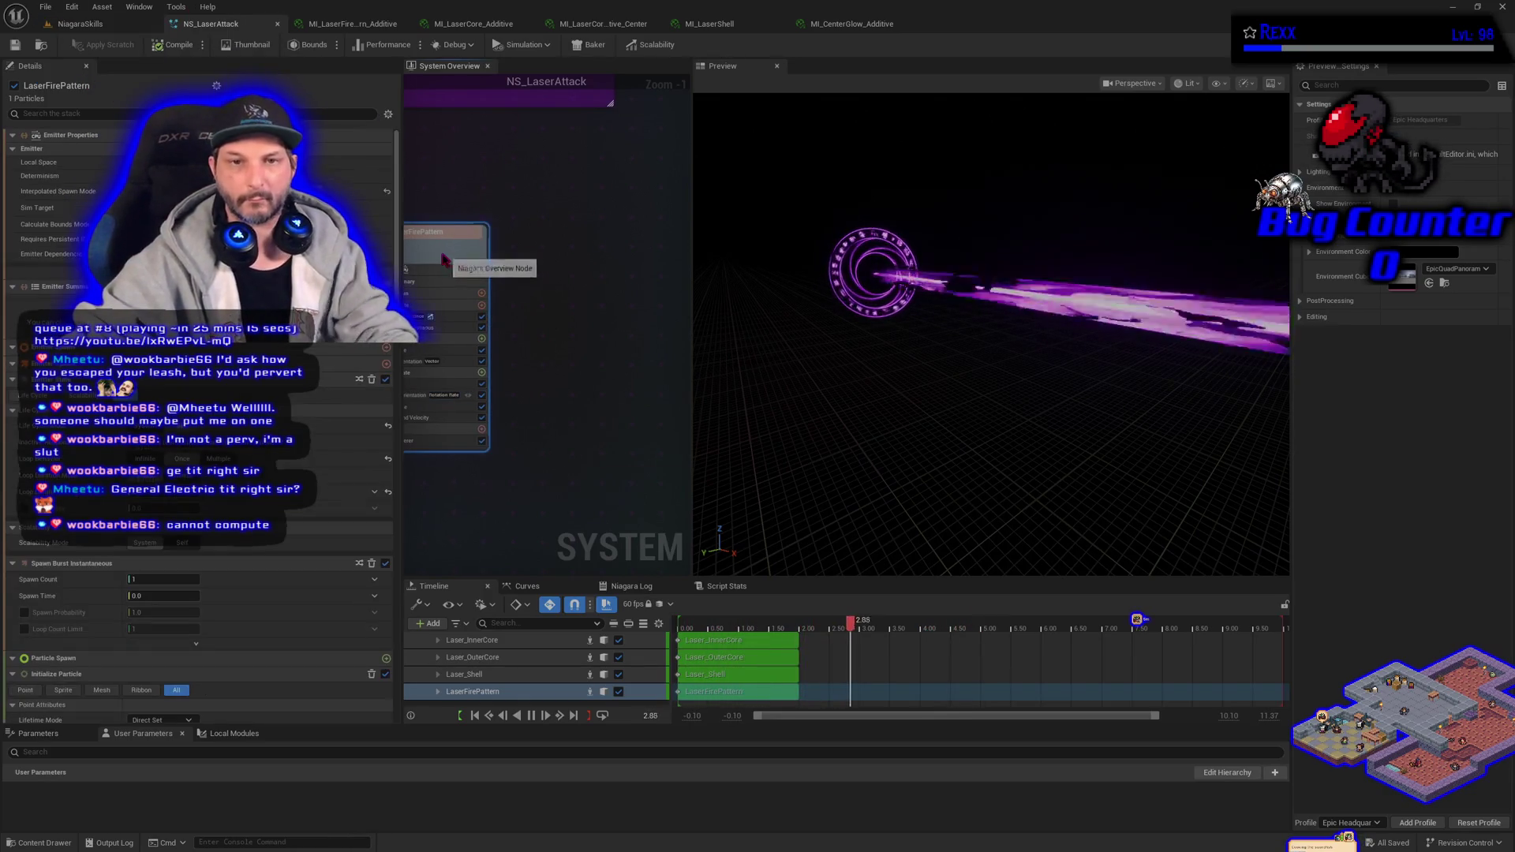
pyautogui.rightClick(591, 299)
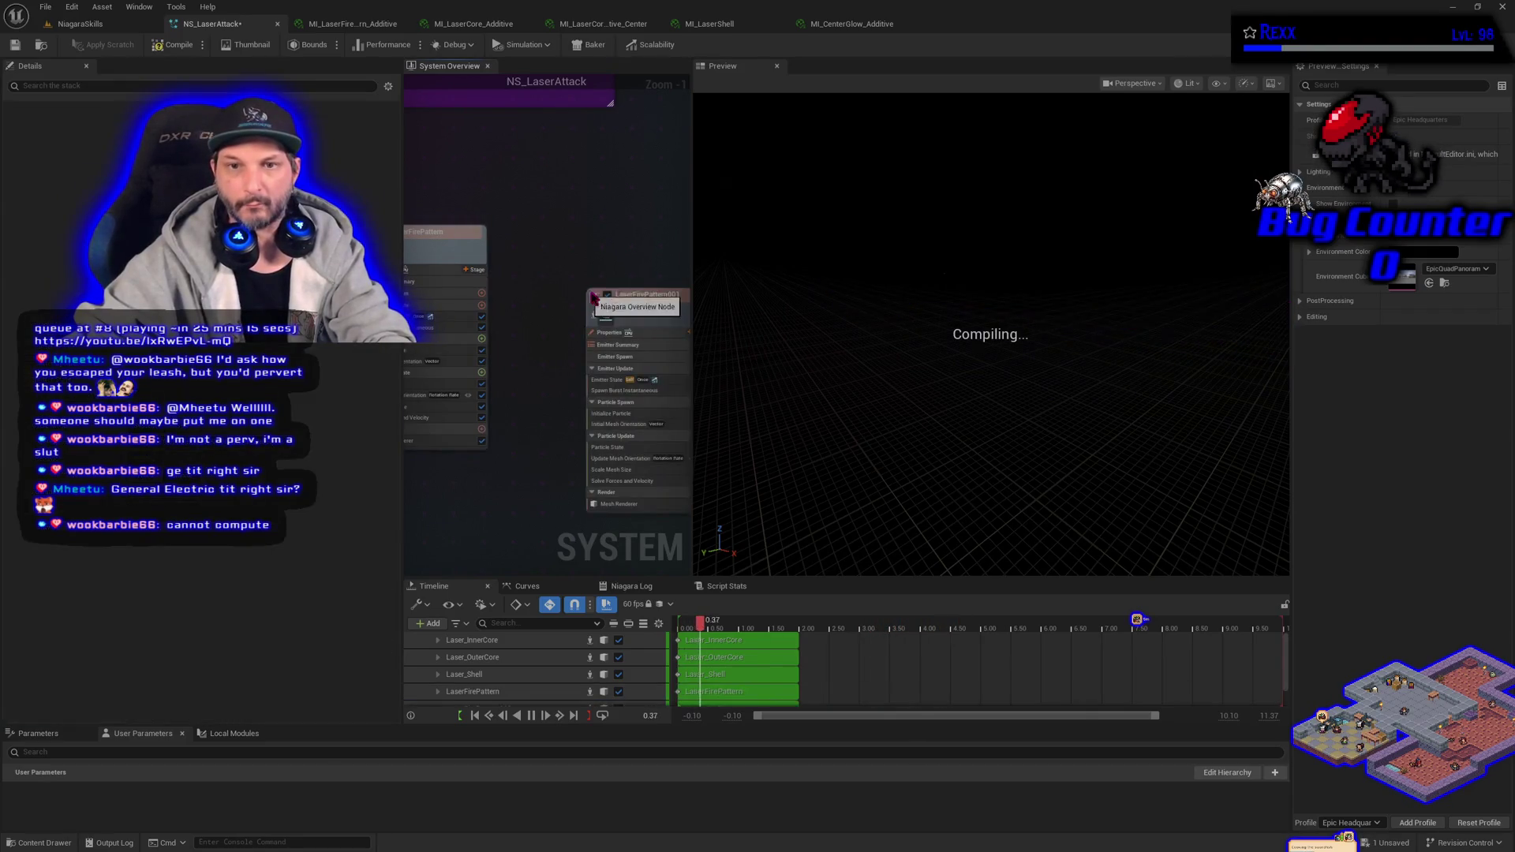
pyautogui.click(641, 309)
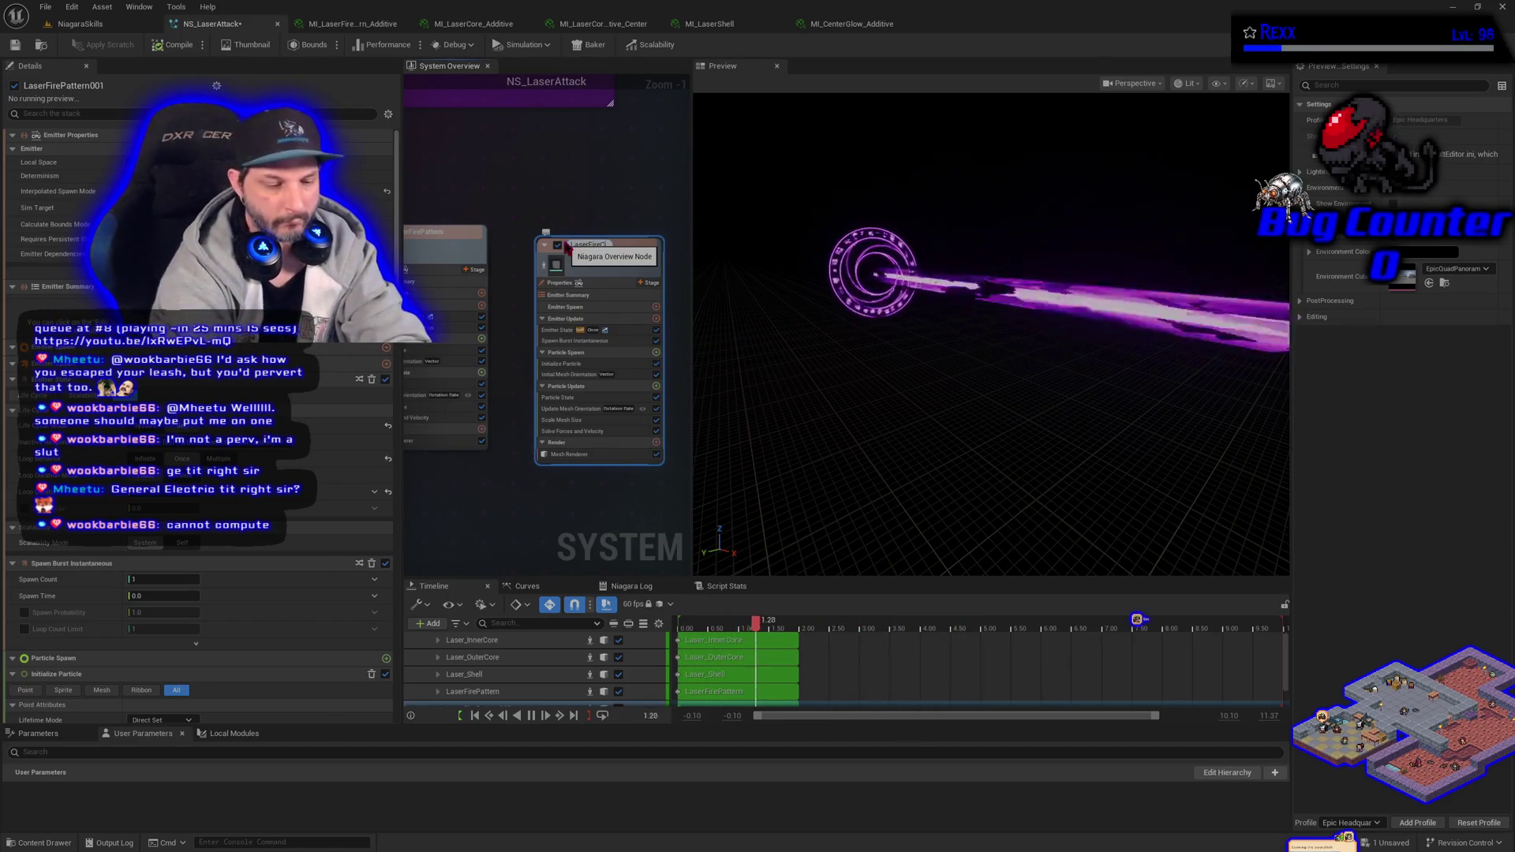
pyautogui.press('Return')
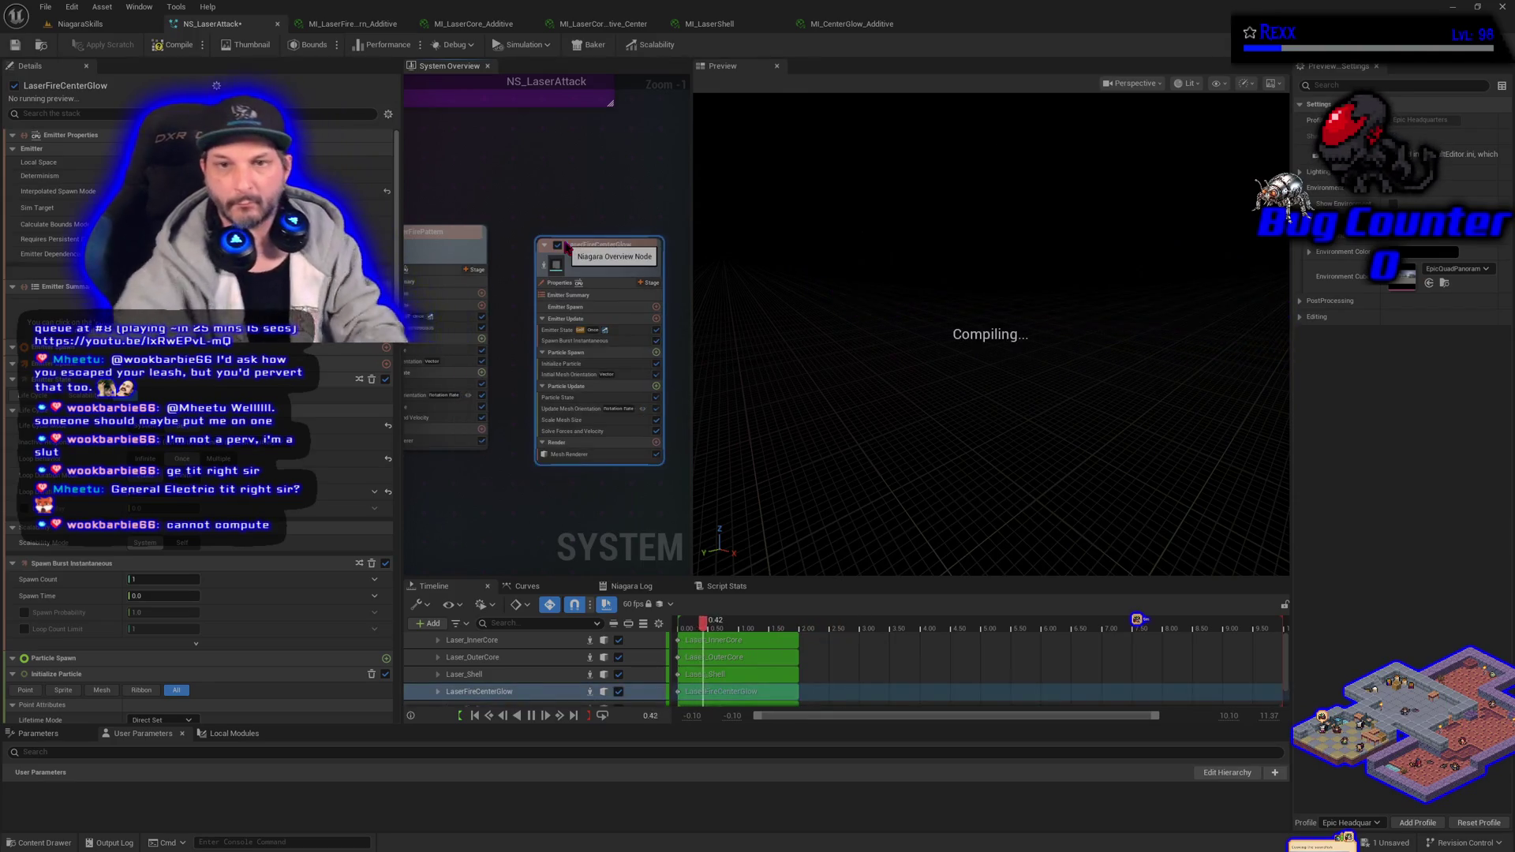
pyautogui.click(629, 457)
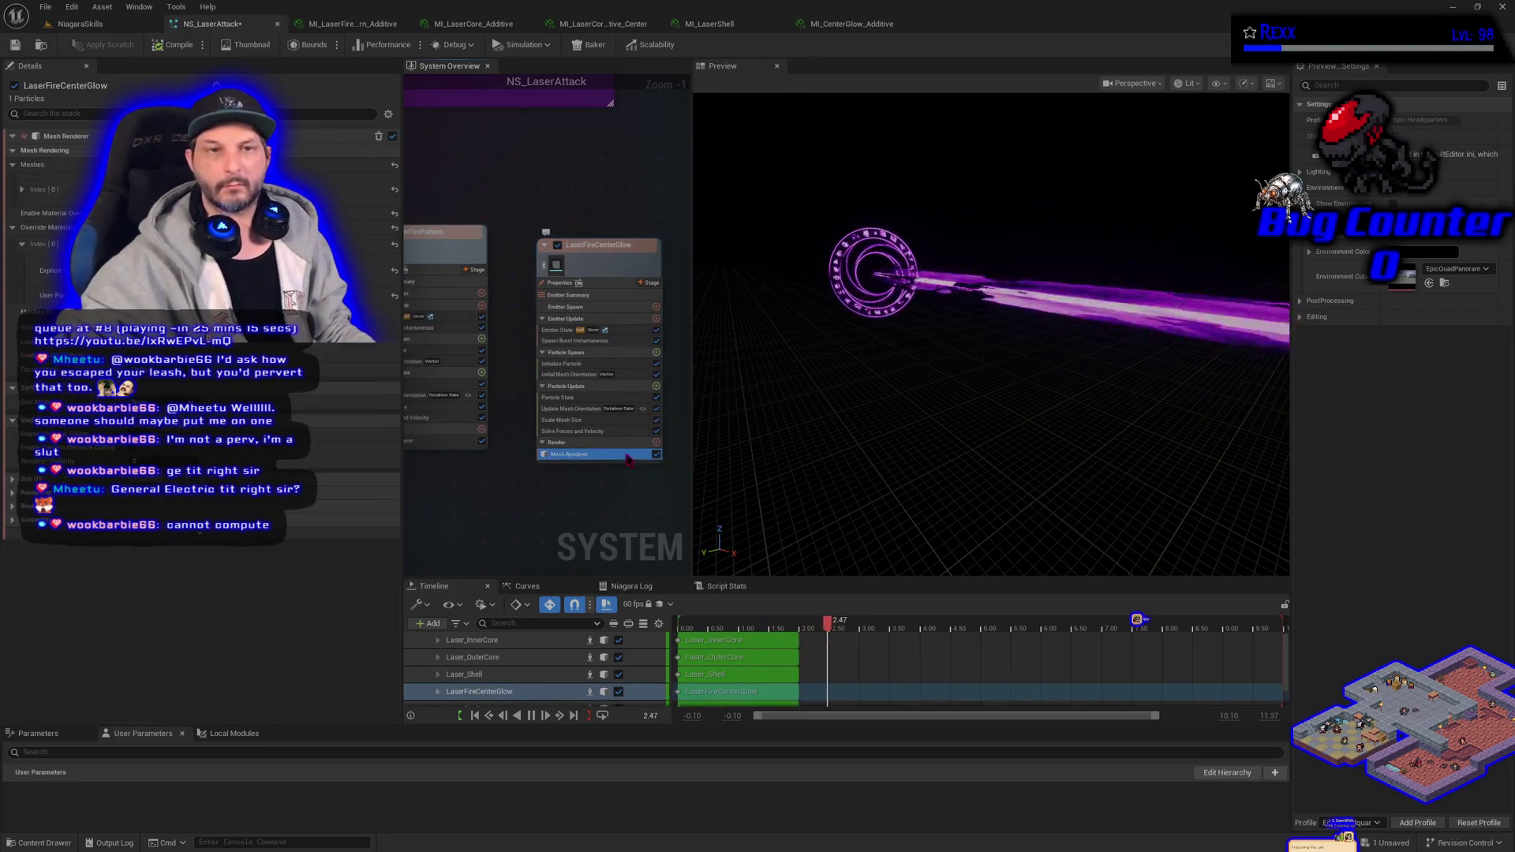
# - Assign MI_CenterGlow_Additive as LaserFireCenterGlow's mesh material and open its Scale Mesh Size and Initialize Particle settings
pyautogui.click(35, 843)
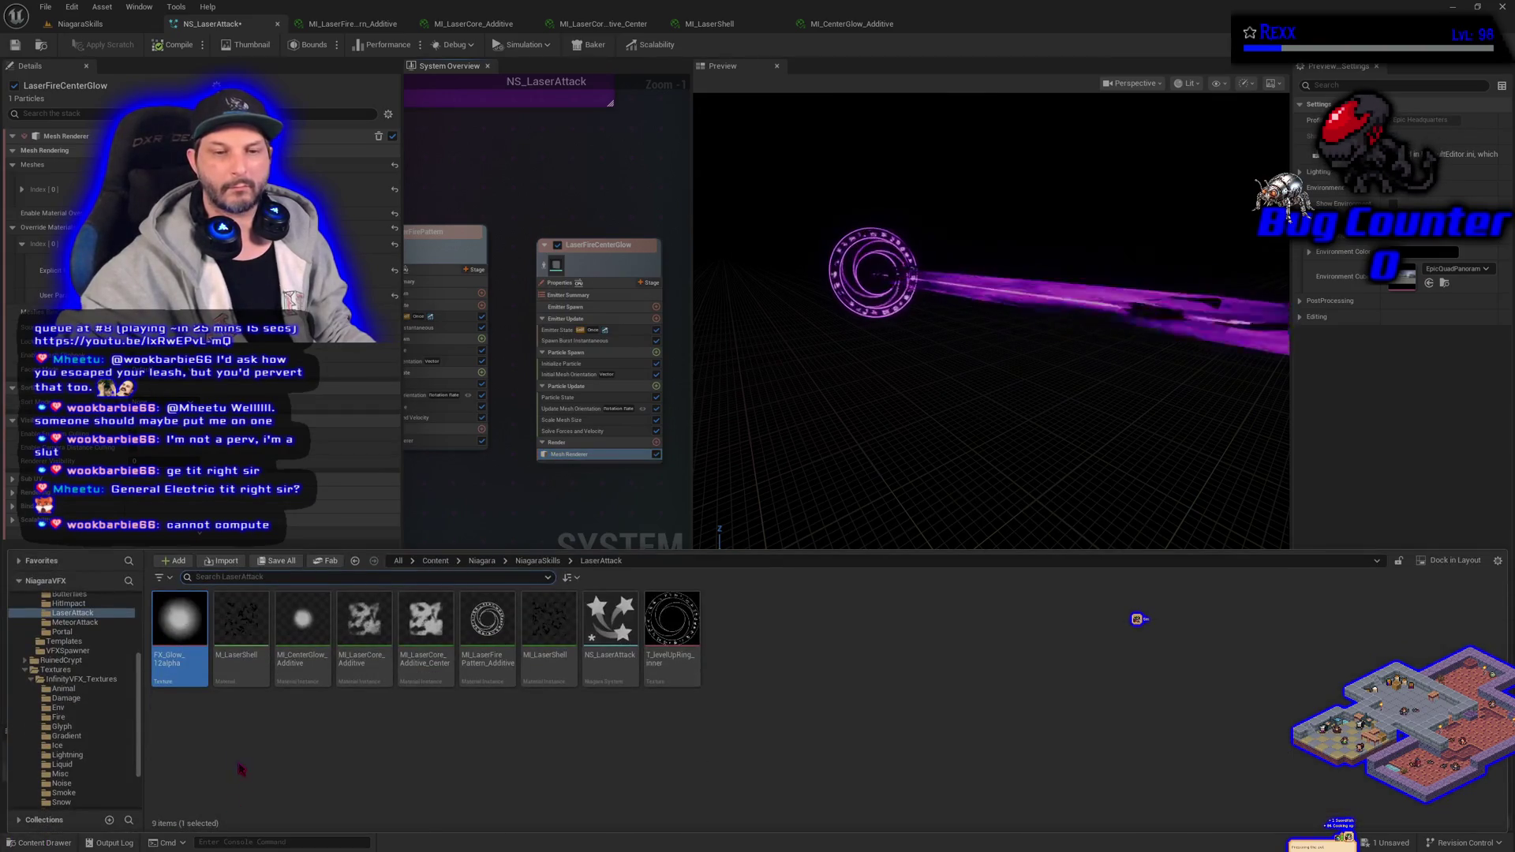
pyautogui.moveTo(315, 679)
pyautogui.mouseDown()
pyautogui.moveTo(237, 474)
pyautogui.moveTo(118, 270)
pyautogui.mouseUp()
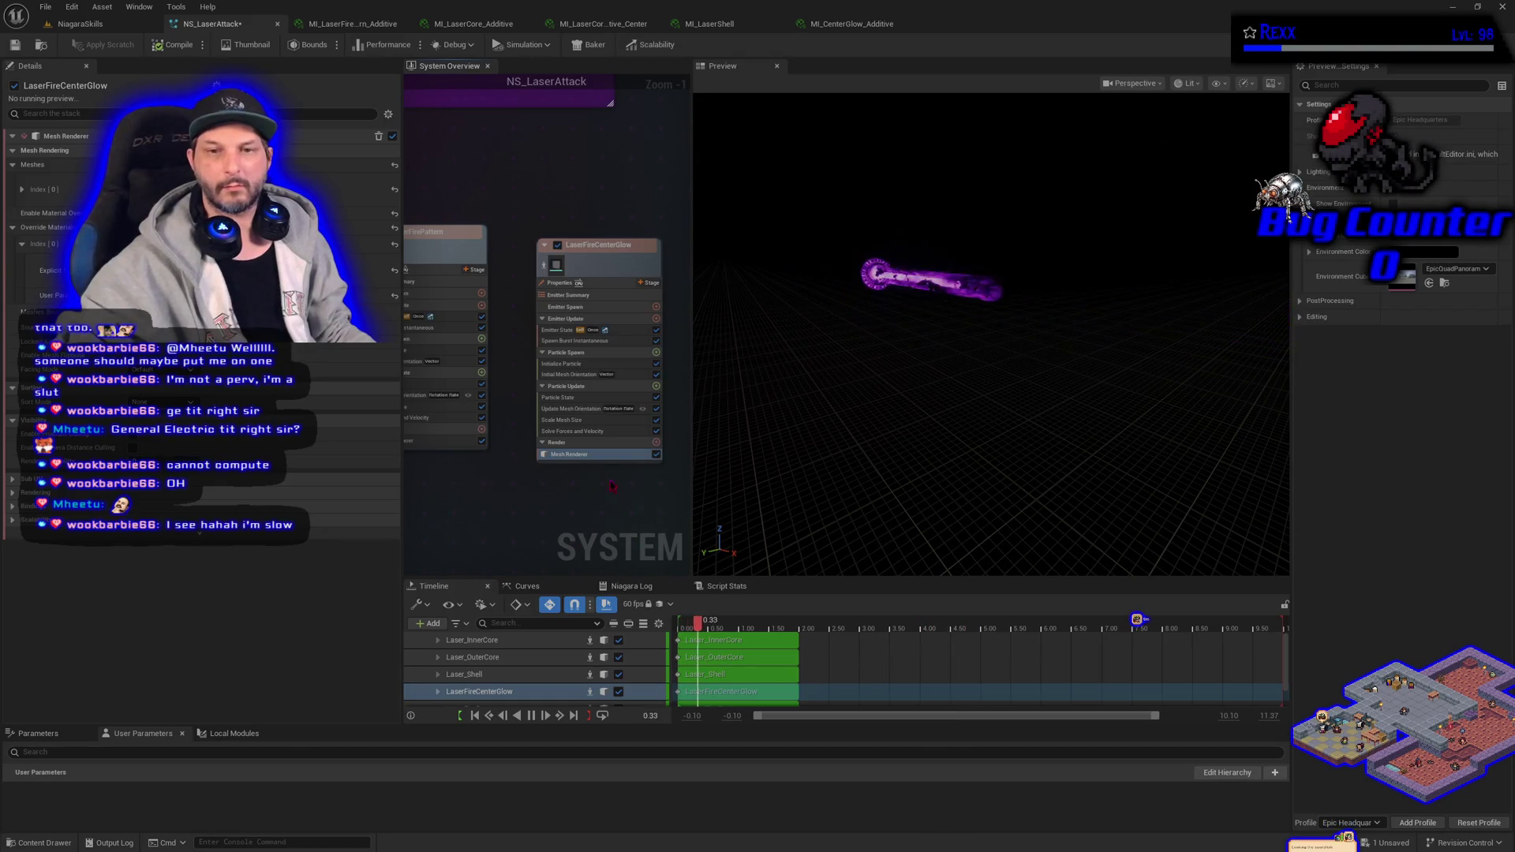
pyautogui.click(576, 422)
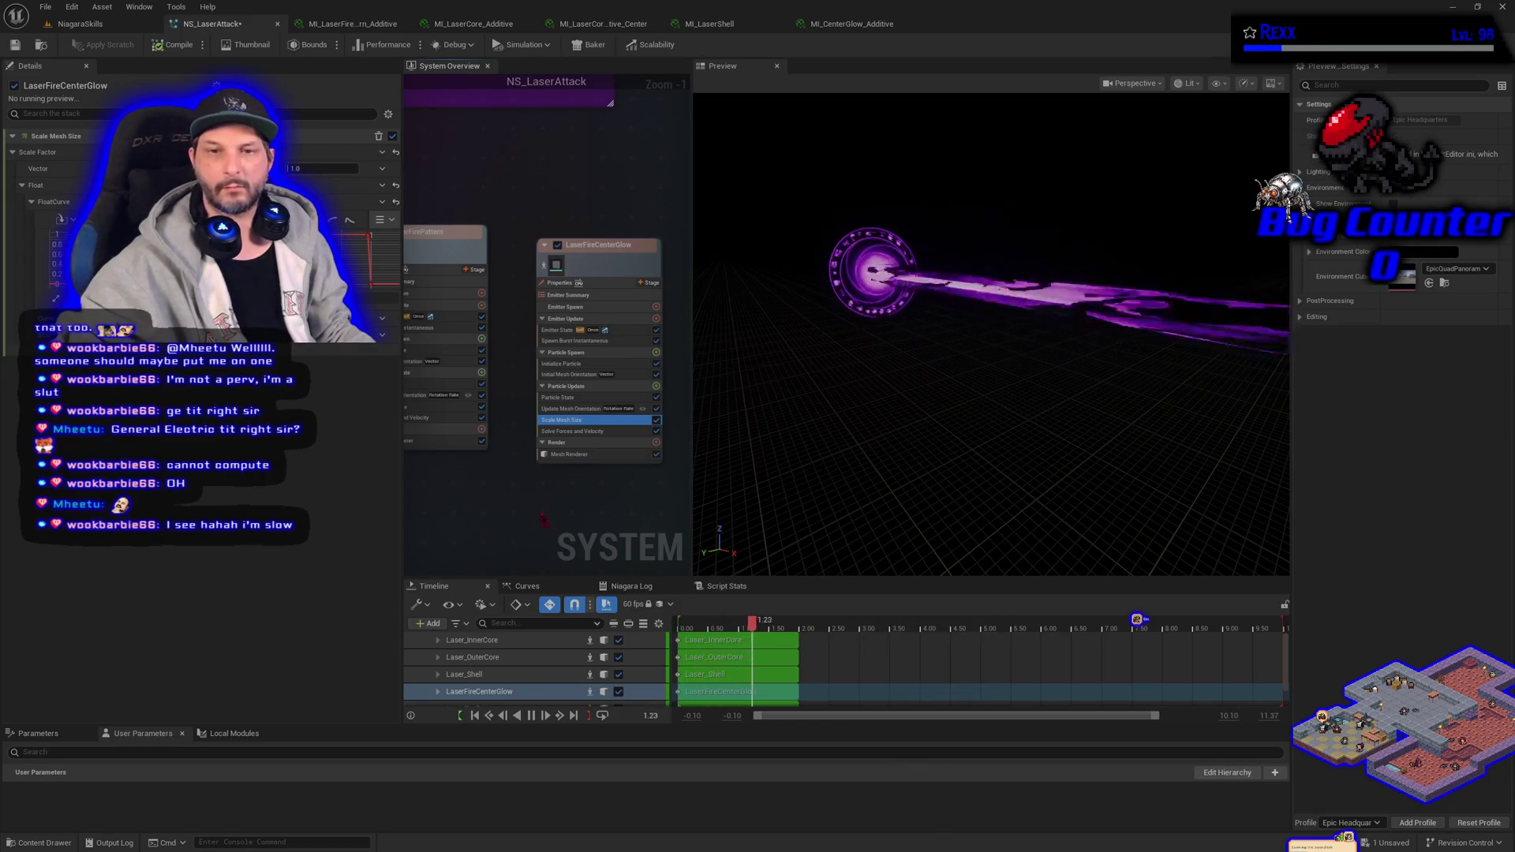
pyautogui.click(561, 364)
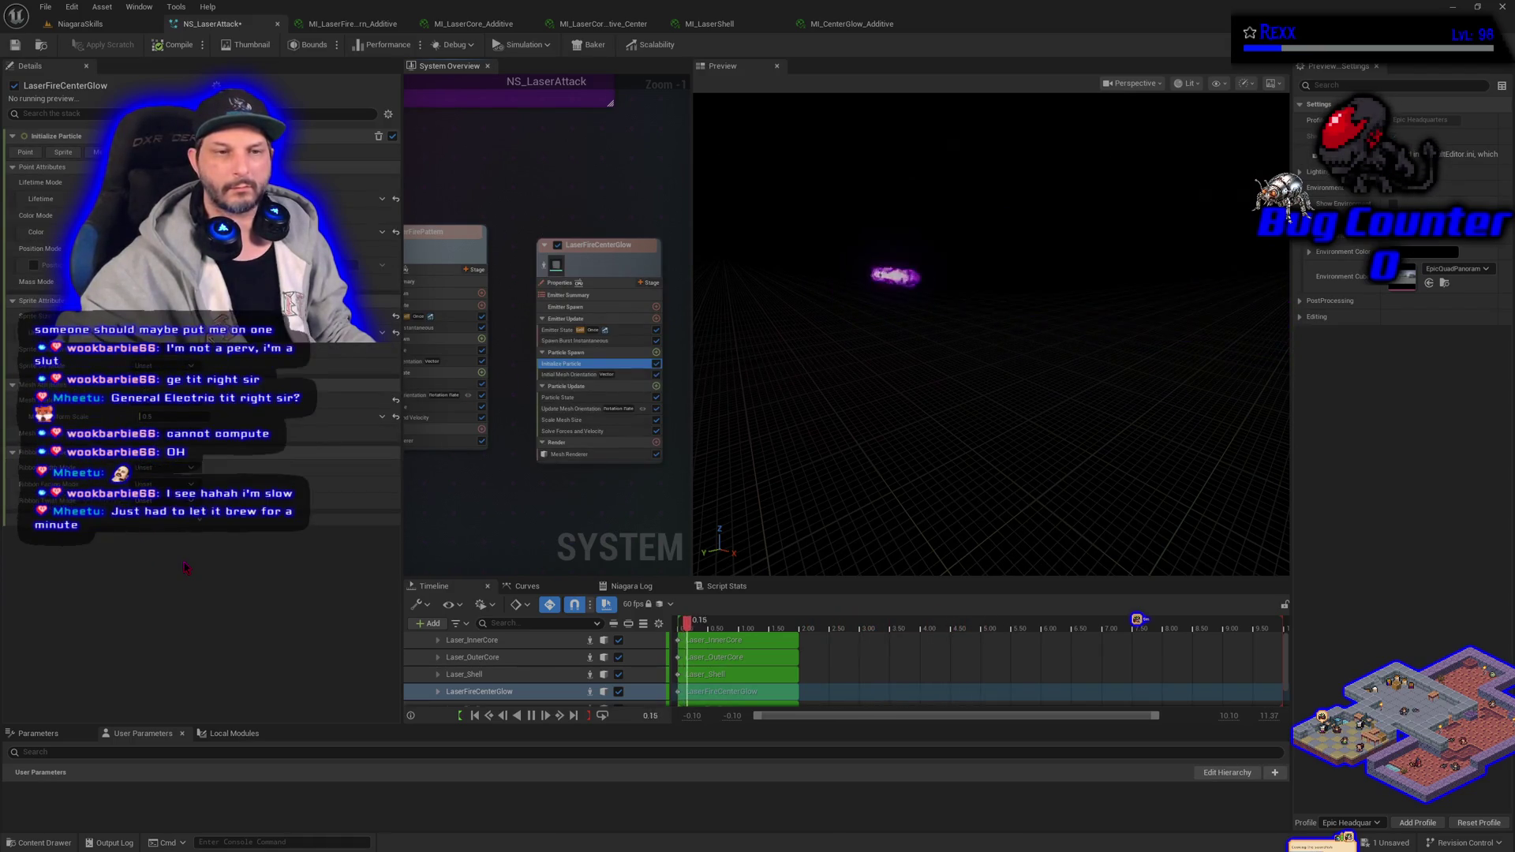
pyautogui.click(184, 417)
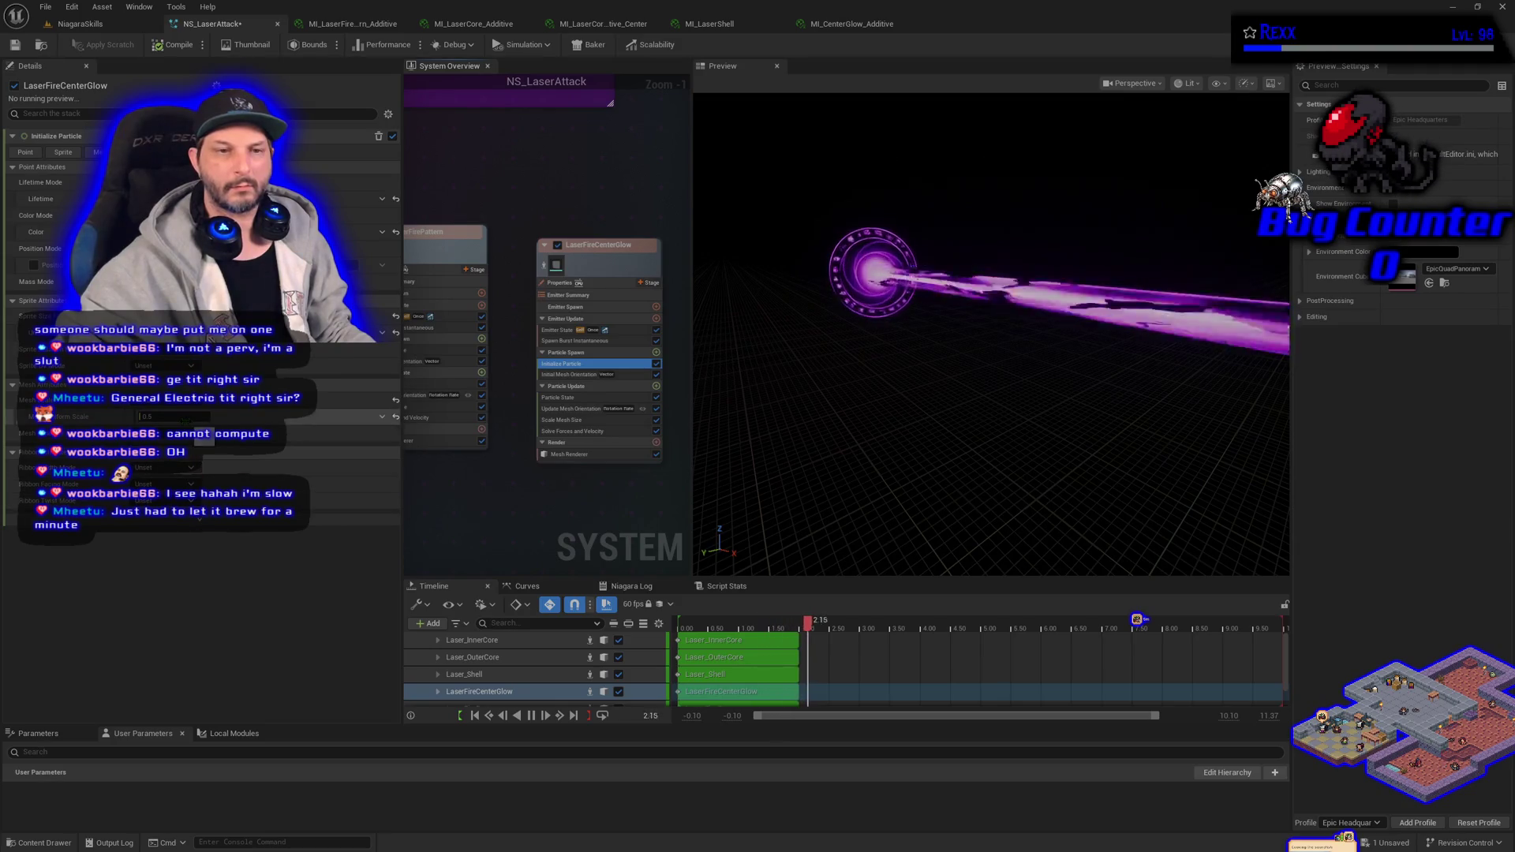
# - Try Mesh Uniform Scale 0, undo it, compare both emitters' Initialize Particle, and save
pyautogui.write('0')
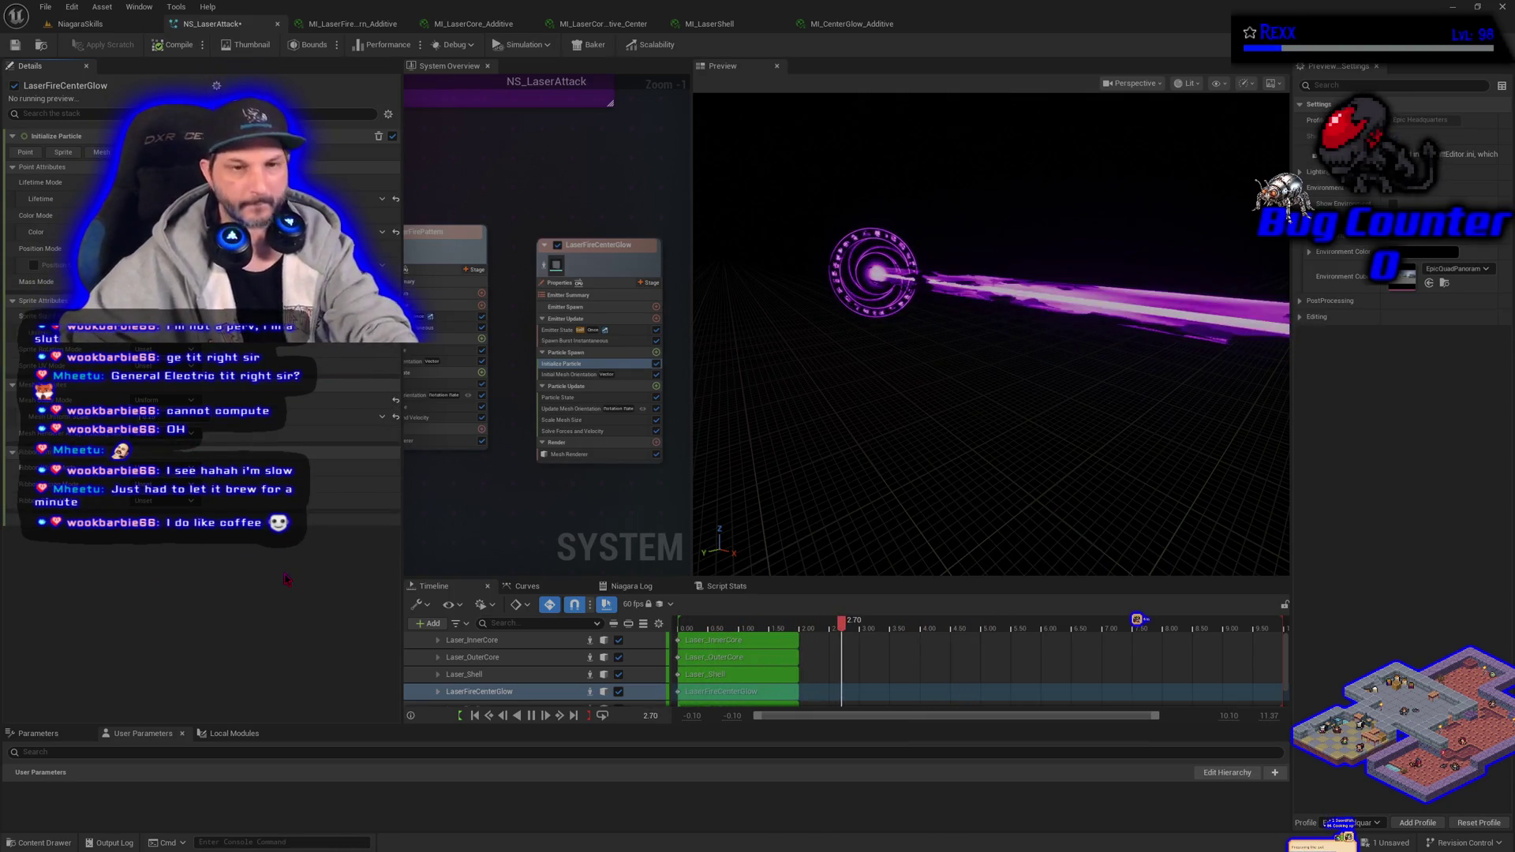
pyautogui.hotkey('ctrl', 'z')
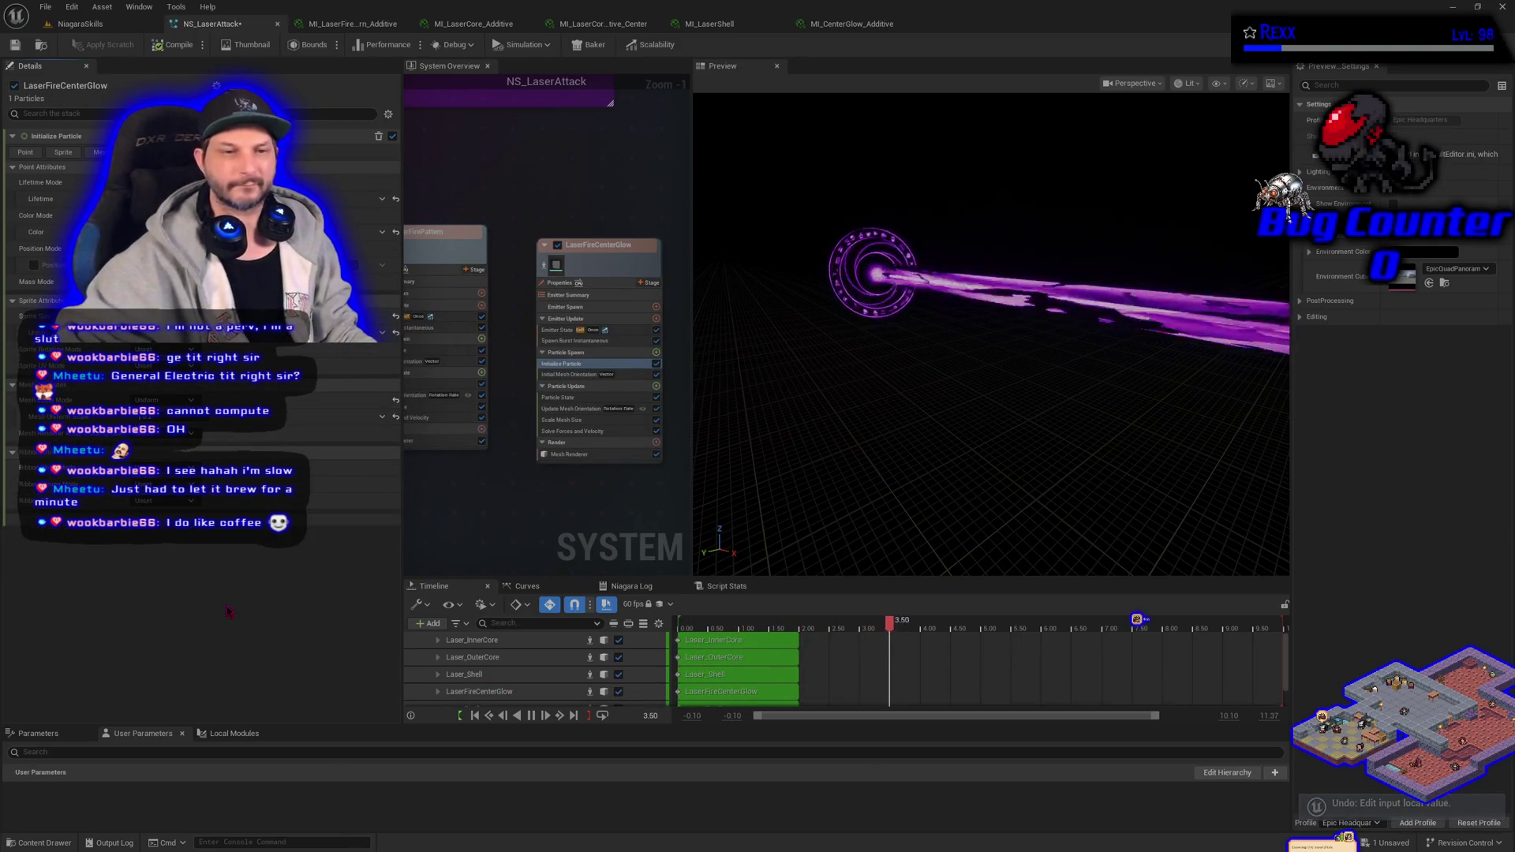
pyautogui.hotkey('ctrl', 'z')
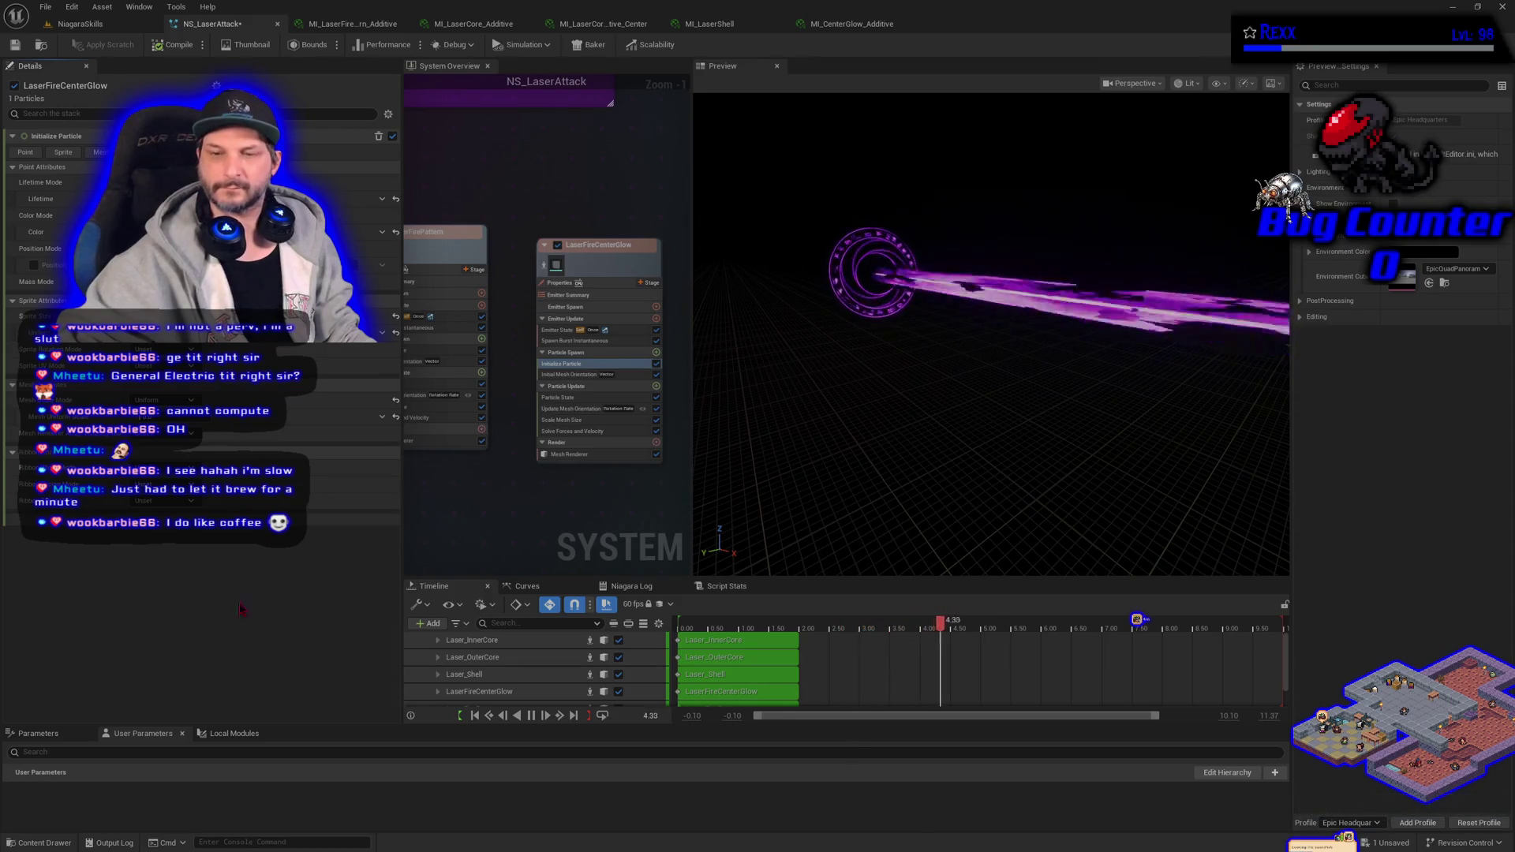
pyautogui.press('Home')
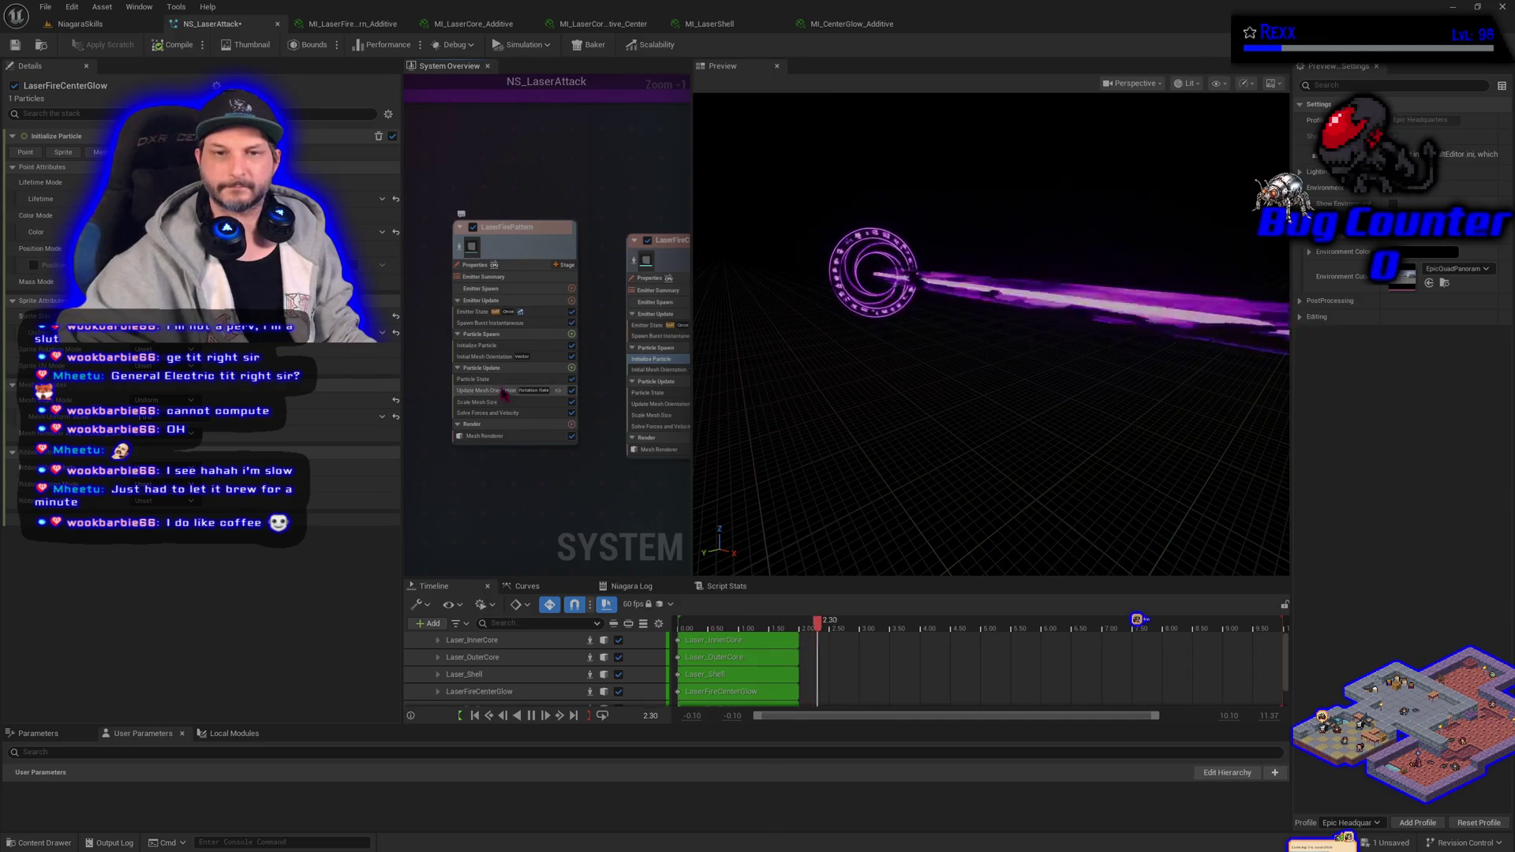
pyautogui.click(489, 351)
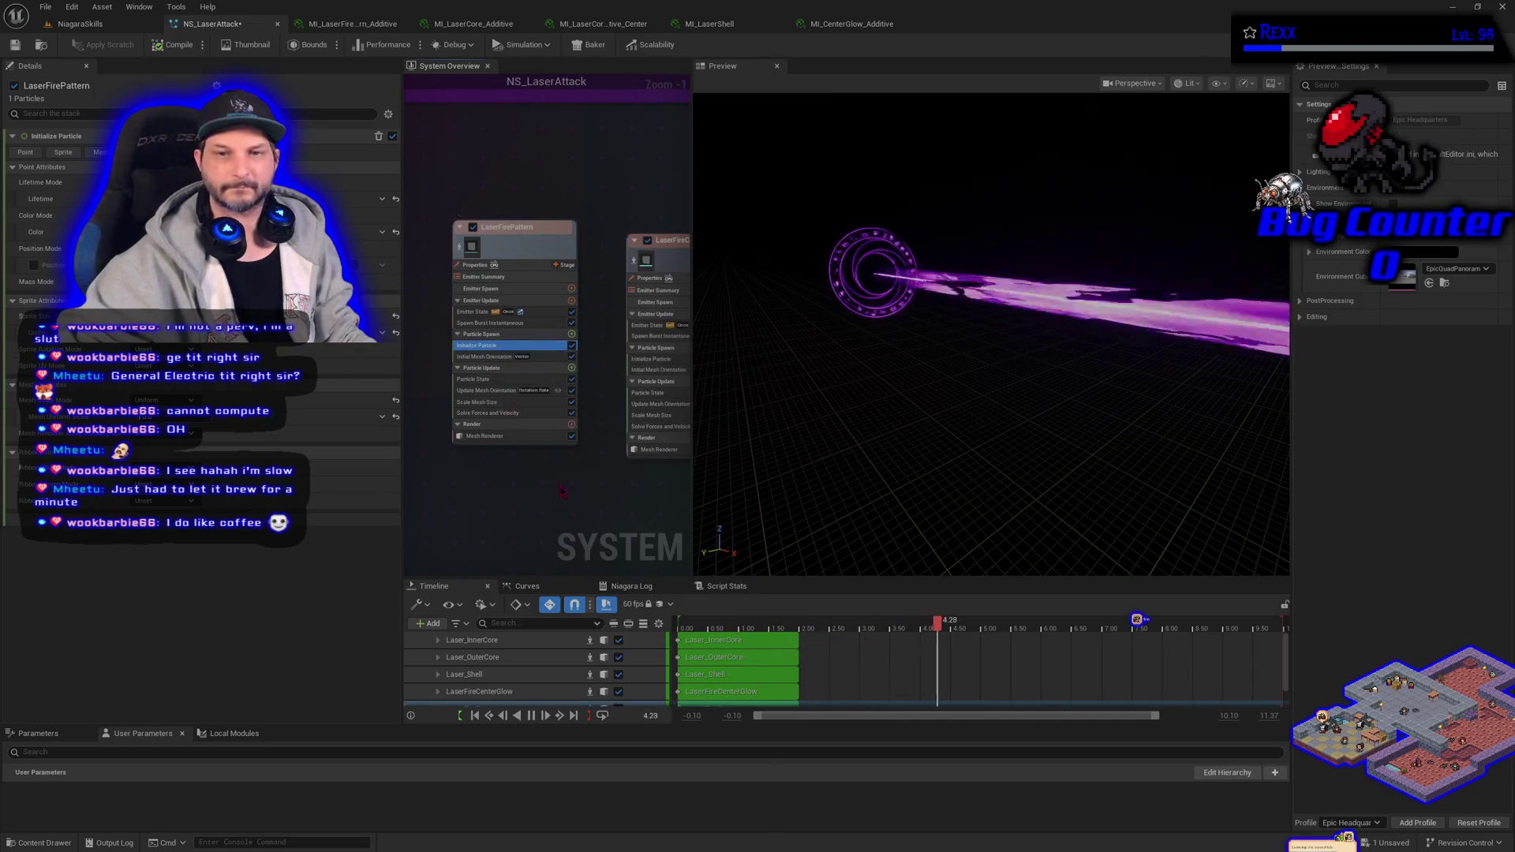
pyautogui.click(566, 369)
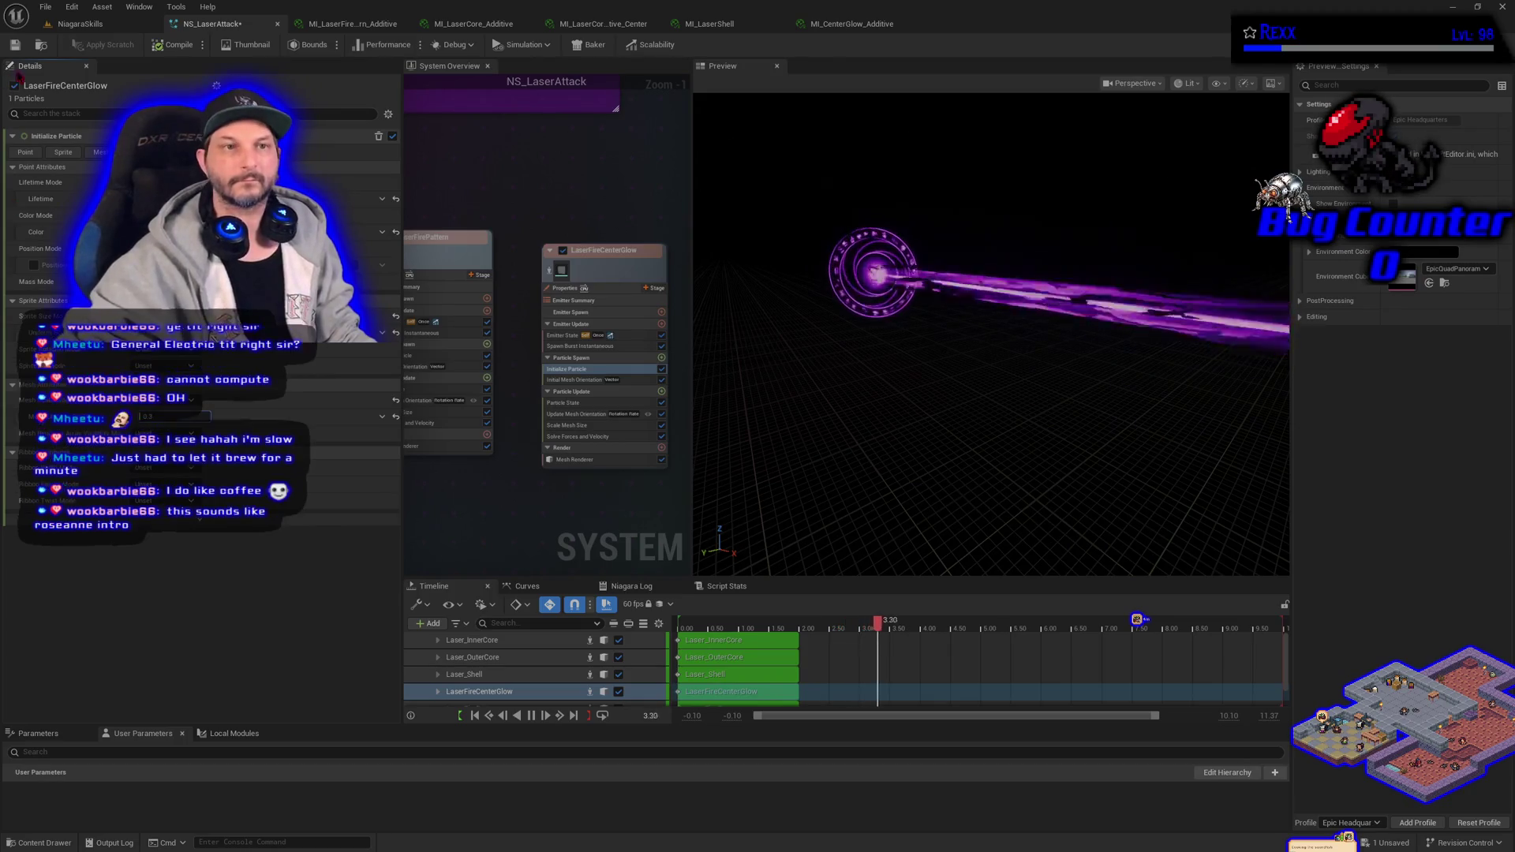
pyautogui.click(15, 45)
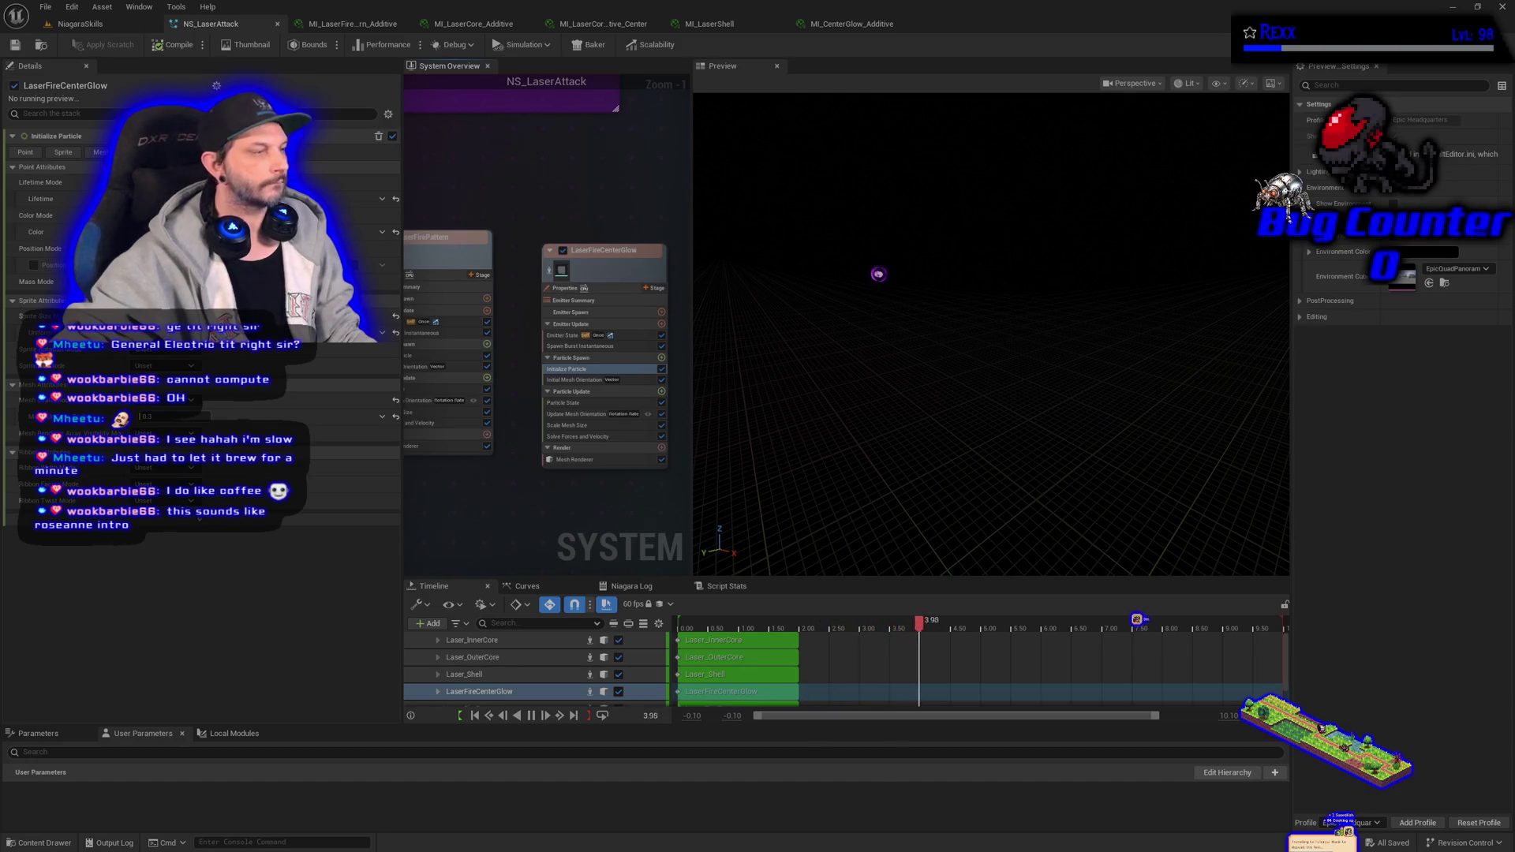
# - Select the effect spawner in the level, save NS_LaserAttack, and view the glowing laser there
pyautogui.click(79, 24)
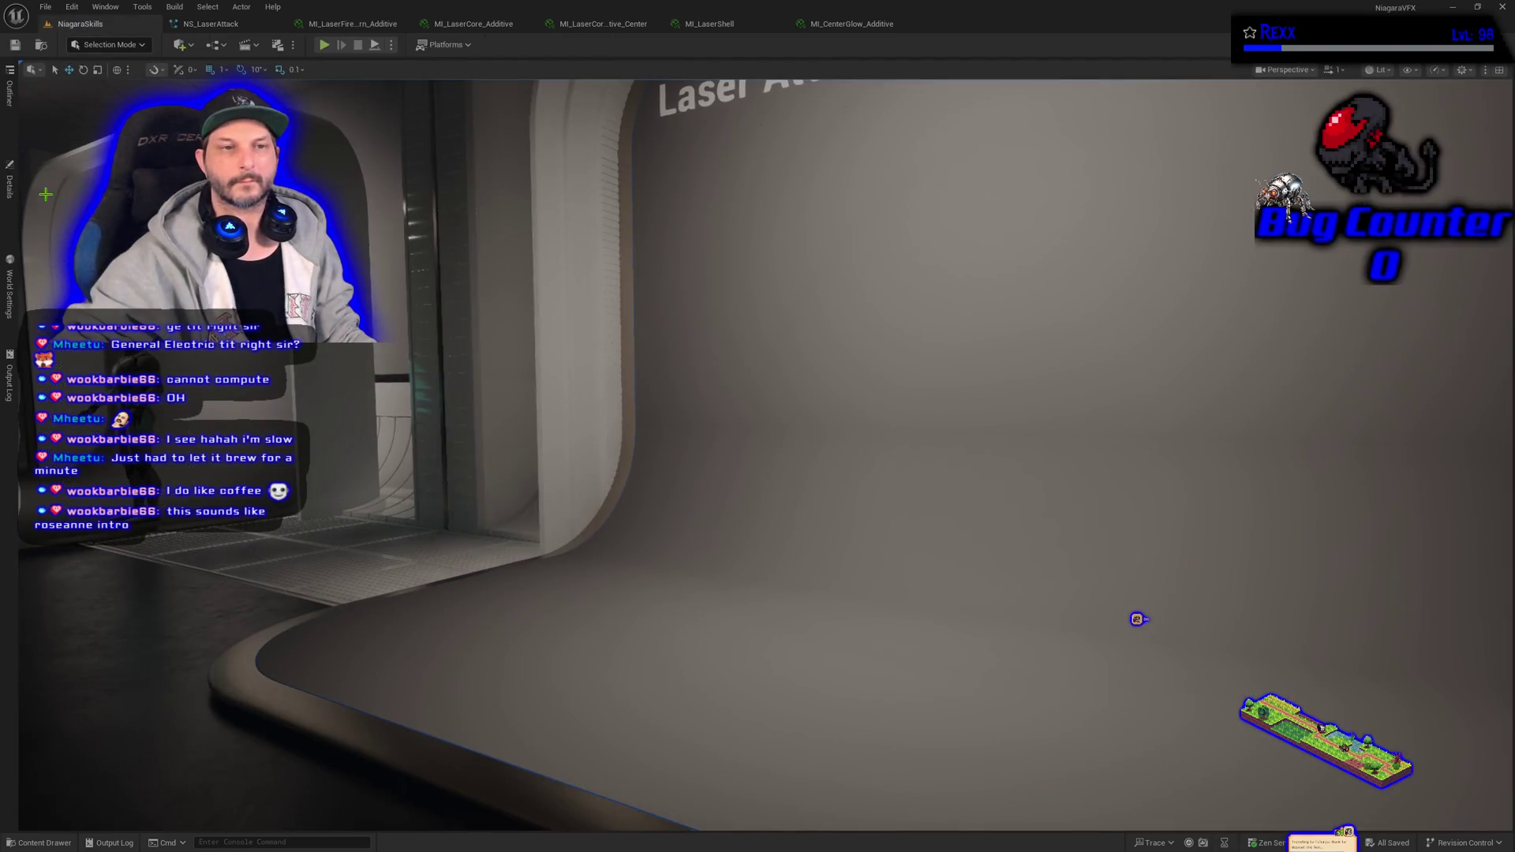
pyautogui.click(9, 187)
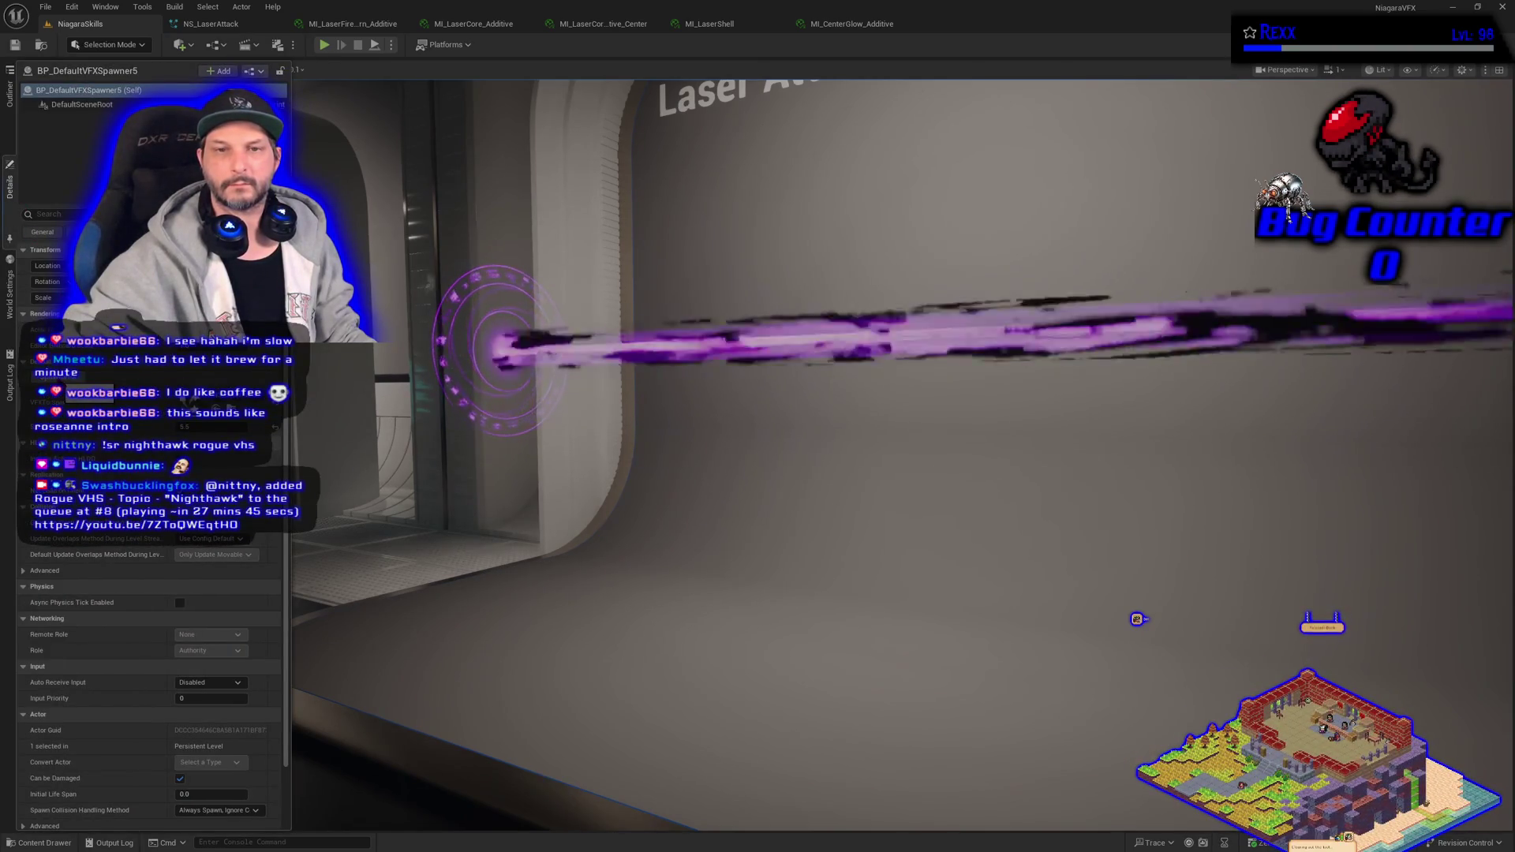
pyautogui.hotkey('ctrl', 'Tab')
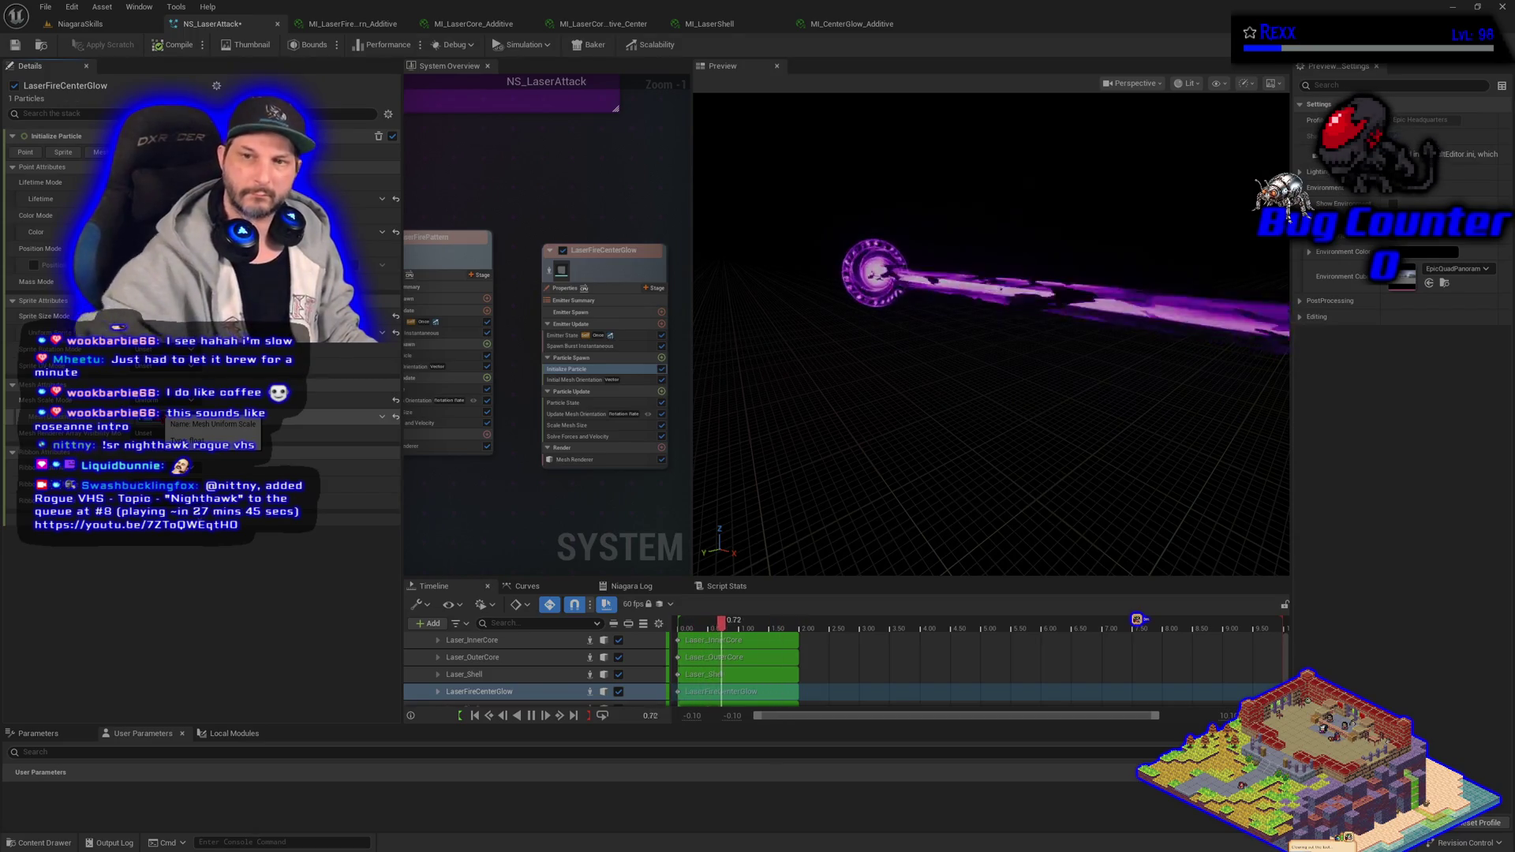
pyautogui.click(49, 8)
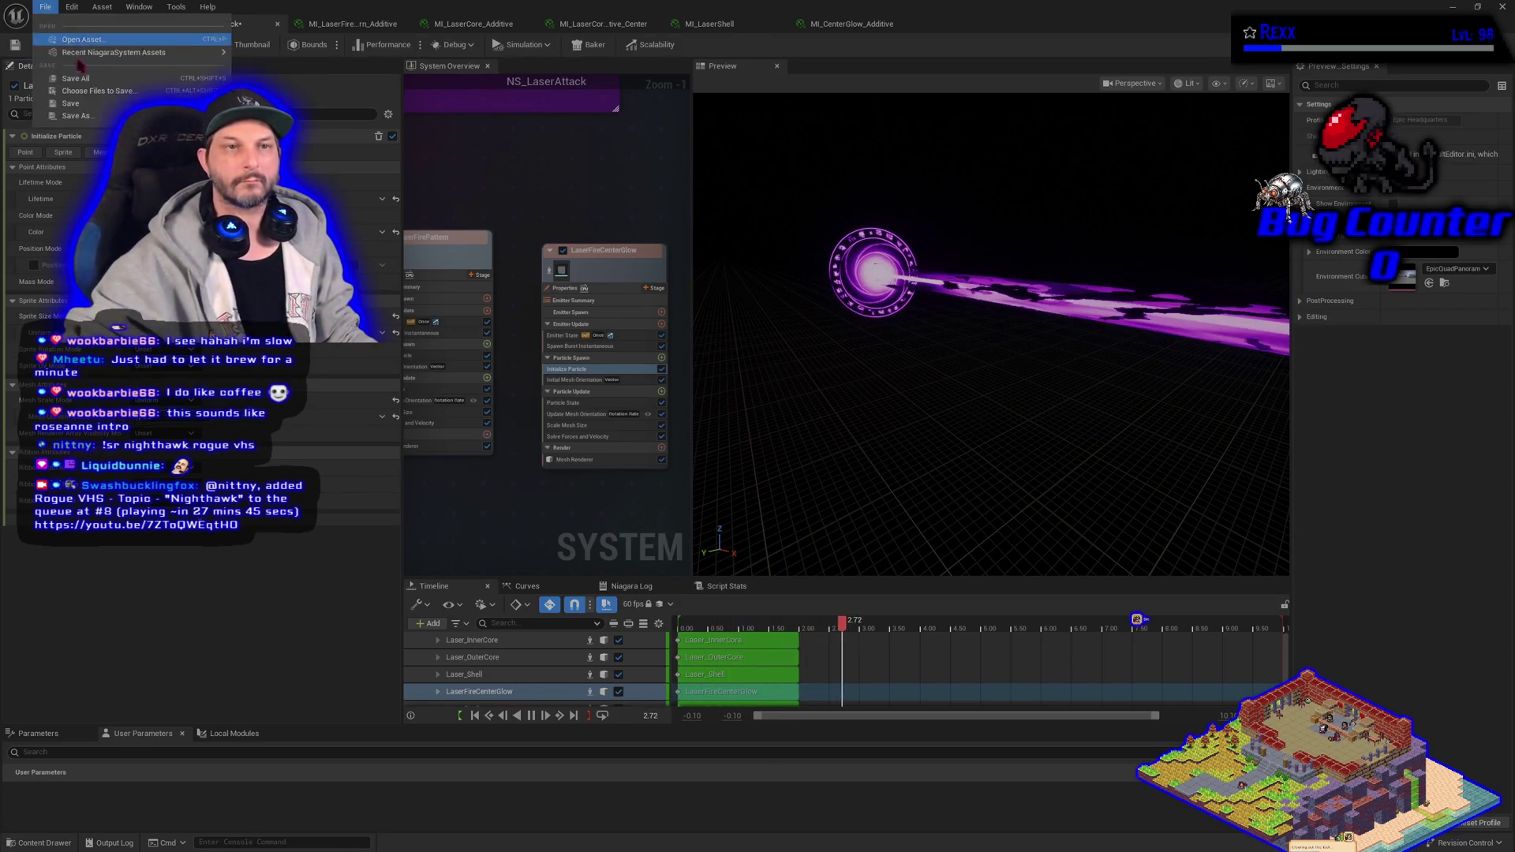
pyautogui.click(86, 82)
pyautogui.click(80, 24)
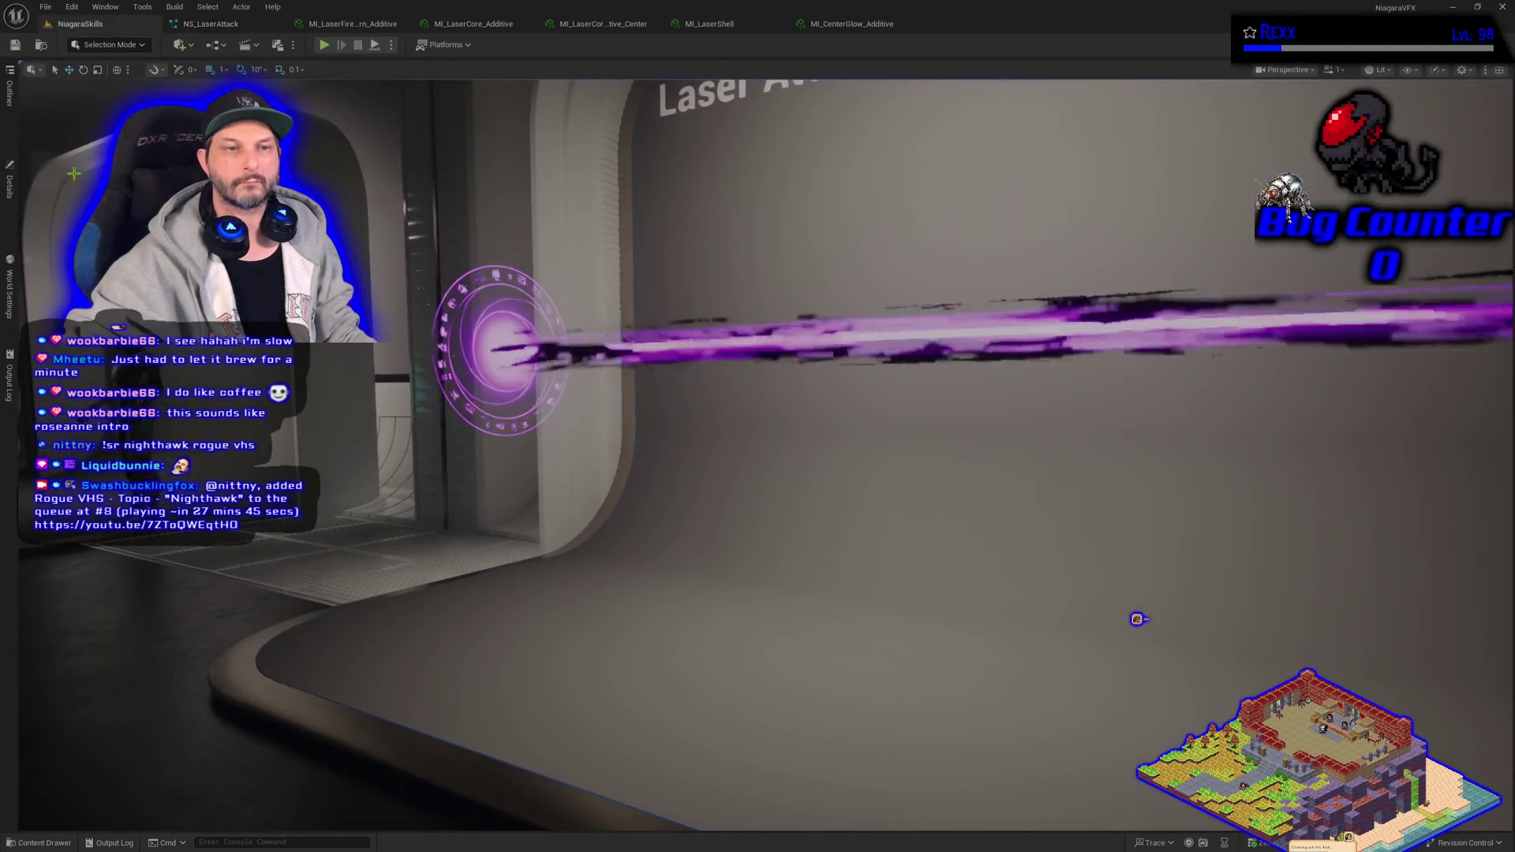
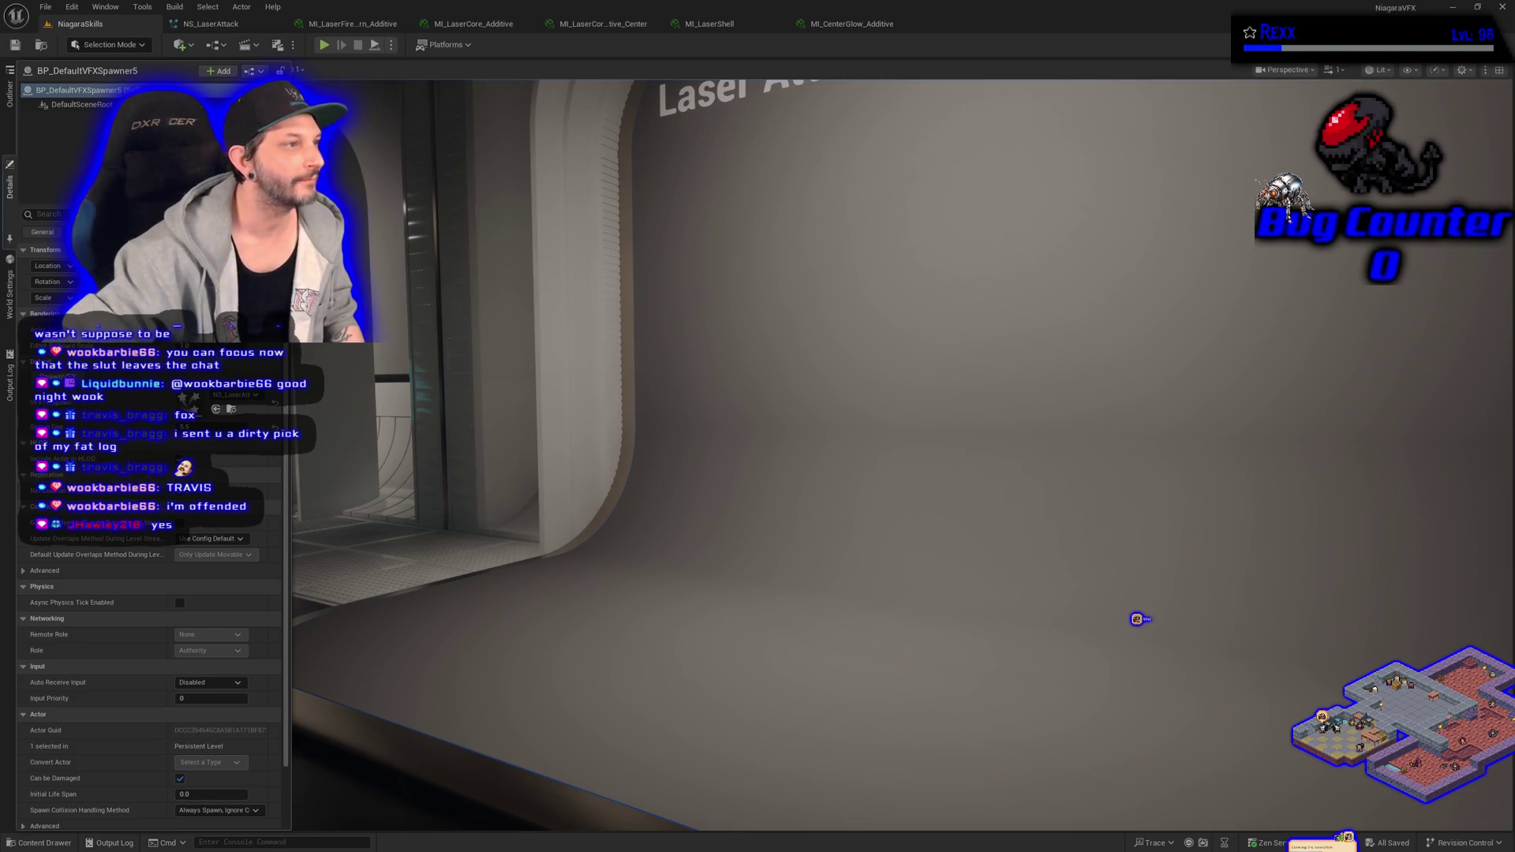
# - Drag the Chrome window with the Activity & Loot image (Woodcutting Lv 59) over the Unreal editor
pyautogui.moveTo(488, 383)
pyautogui.mouseDown()
pyautogui.moveTo(784, 150)
pyautogui.moveTo(801, 90)
pyautogui.moveTo(774, 41)
pyautogui.mouseUp()
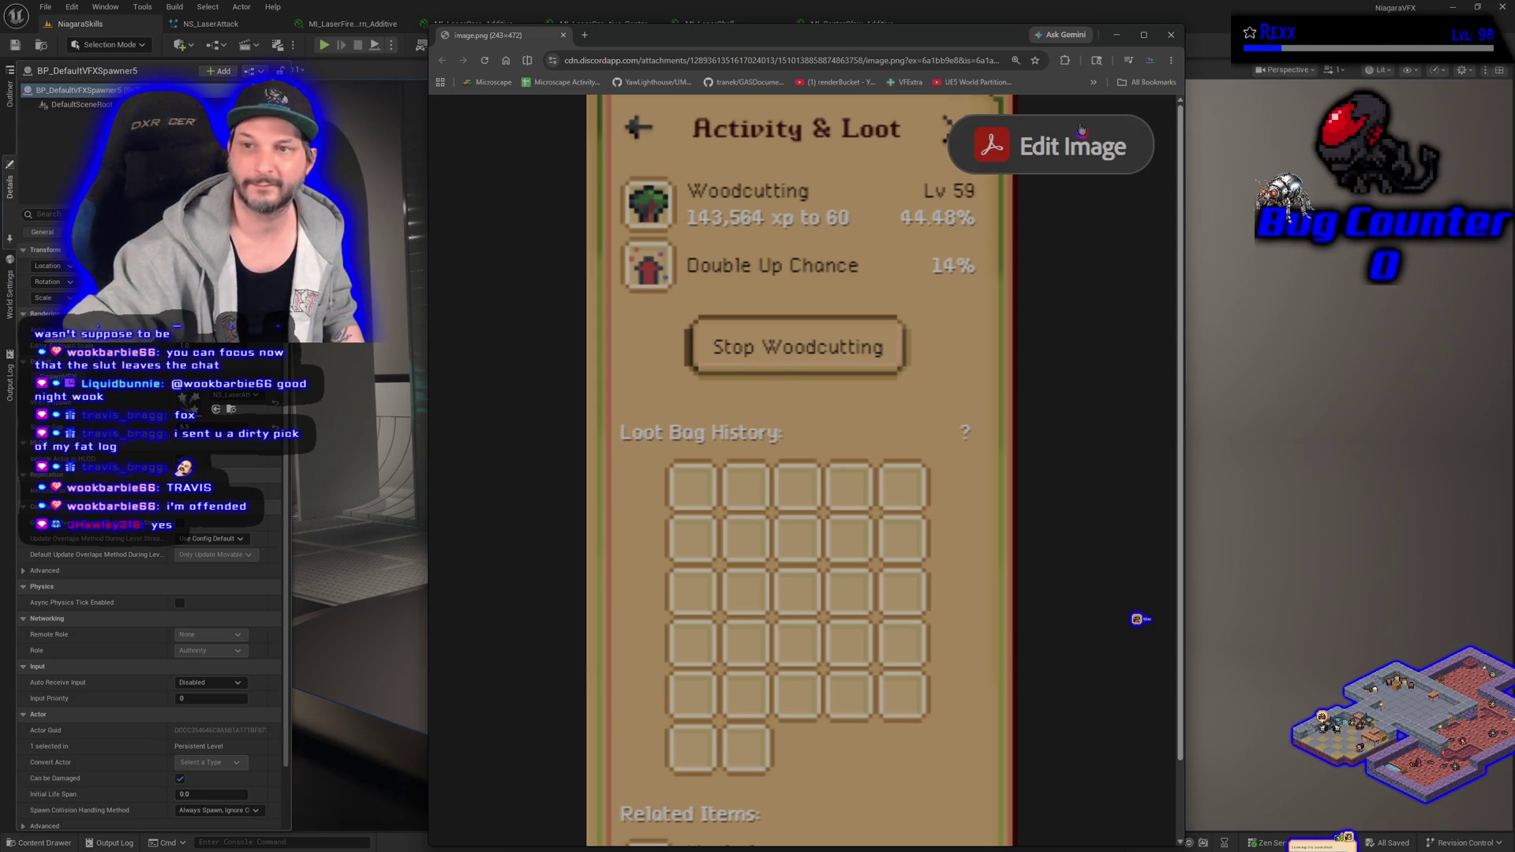
# - Zoom the Activity & Loot image from 250% to 100%, then close the Chrome window
pyautogui.scroll(-2, 567, 532)
pyautogui.scroll(2, 564, 535)
pyautogui.keyDown('ctrl'); pyautogui.scroll(-1, 559, 540); pyautogui.keyUp('ctrl')
pyautogui.keyDown('ctrl'); pyautogui.scroll(-5, 559, 540); pyautogui.keyUp('ctrl')
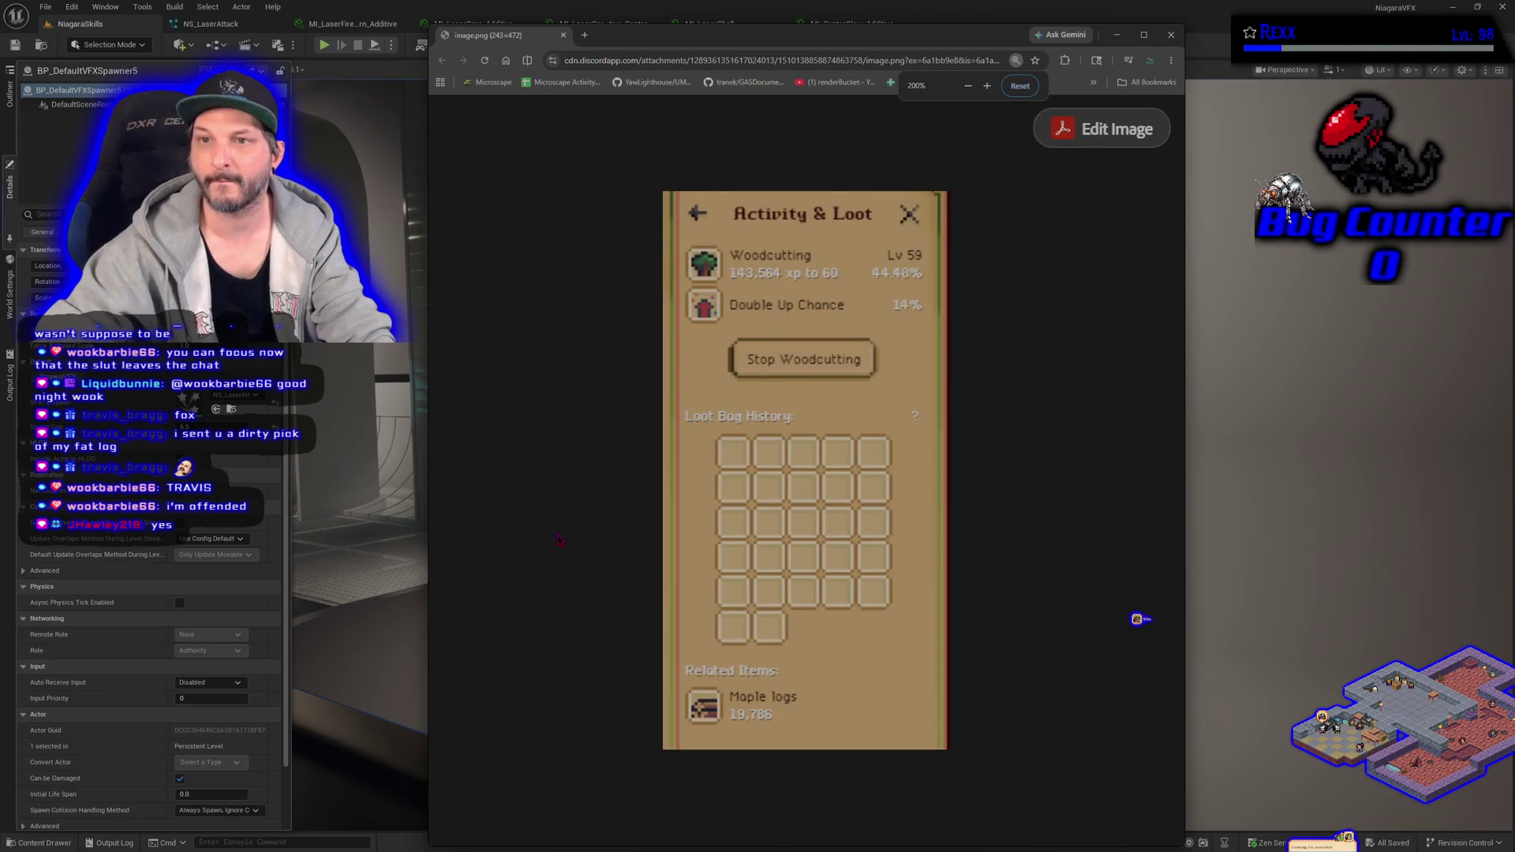
pyautogui.keyDown('ctrl'); pyautogui.scroll(-1, 557, 540); pyautogui.keyUp('ctrl')
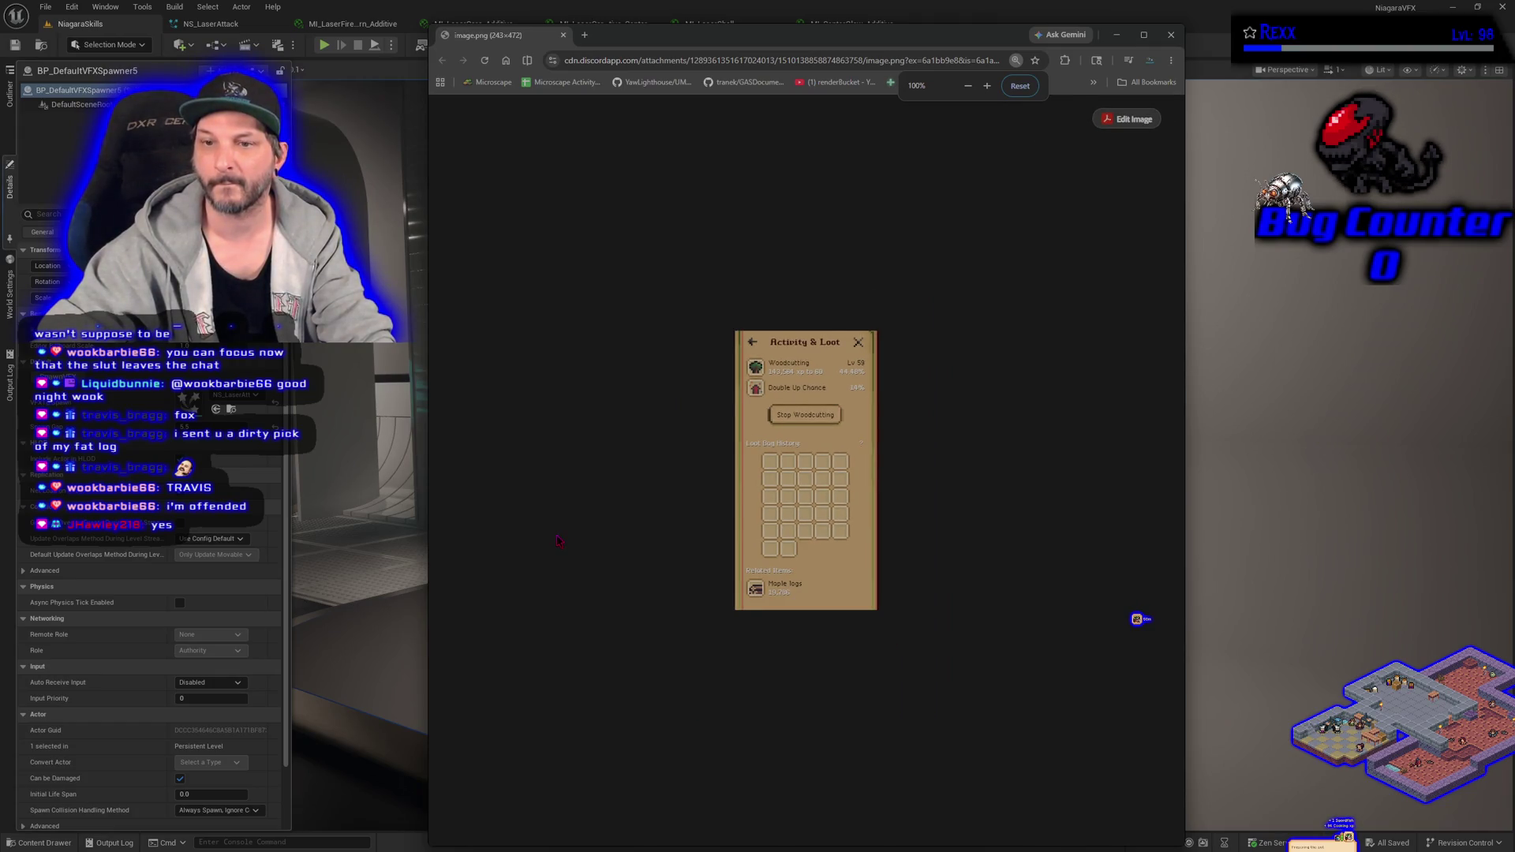
pyautogui.click(563, 35)
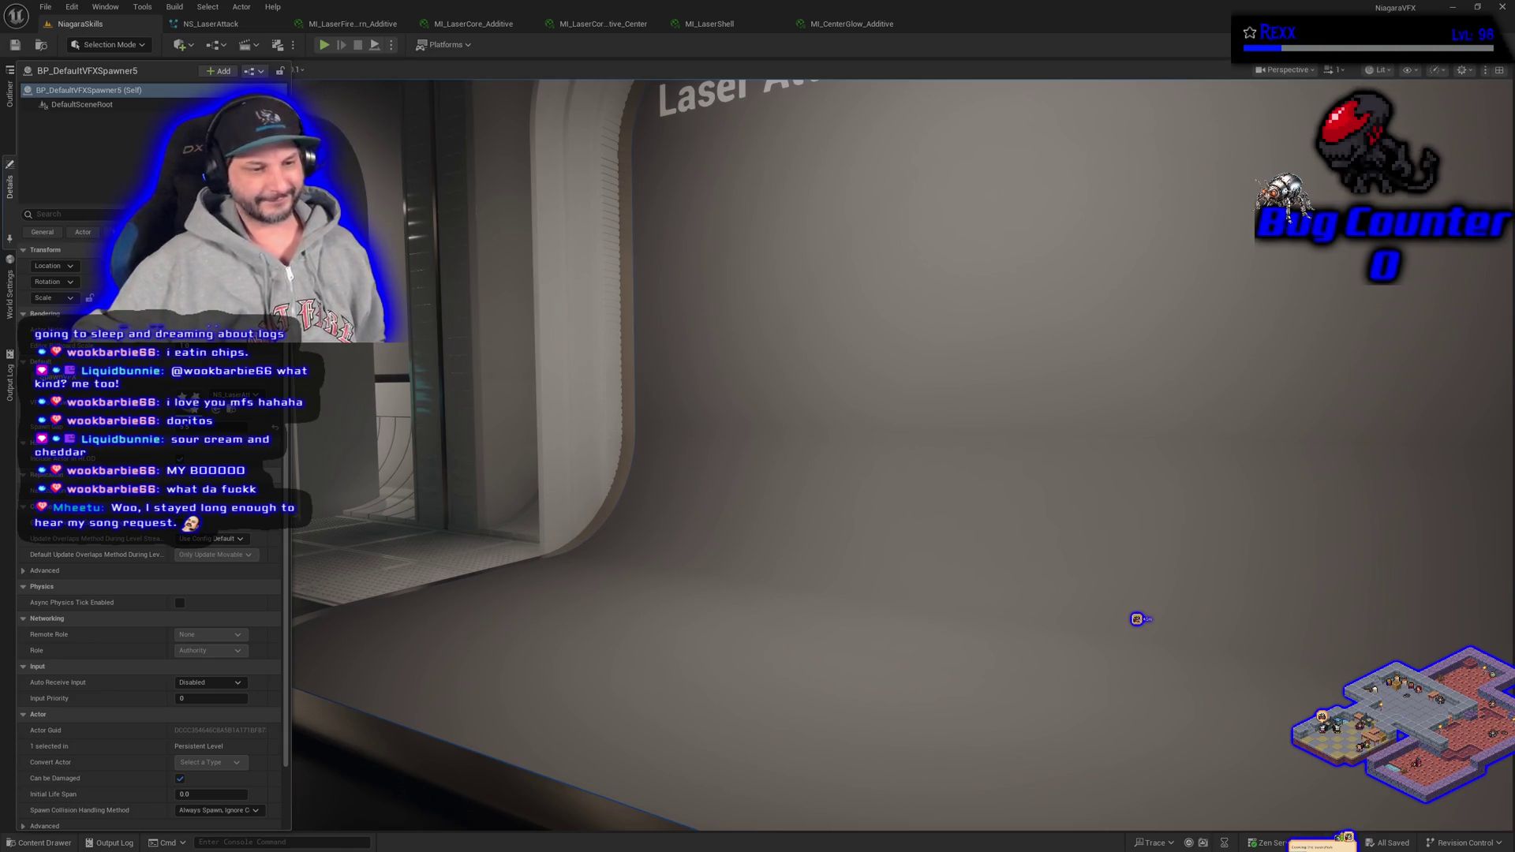
# - Open the demo display actor's actions, pan the Laser Attack room, and dismiss the error toast
pyautogui.click(621, 543)
pyautogui.rightClick(621, 543)
pyautogui.moveTo(621, 543); pyautogui.dragTo(655, 529)
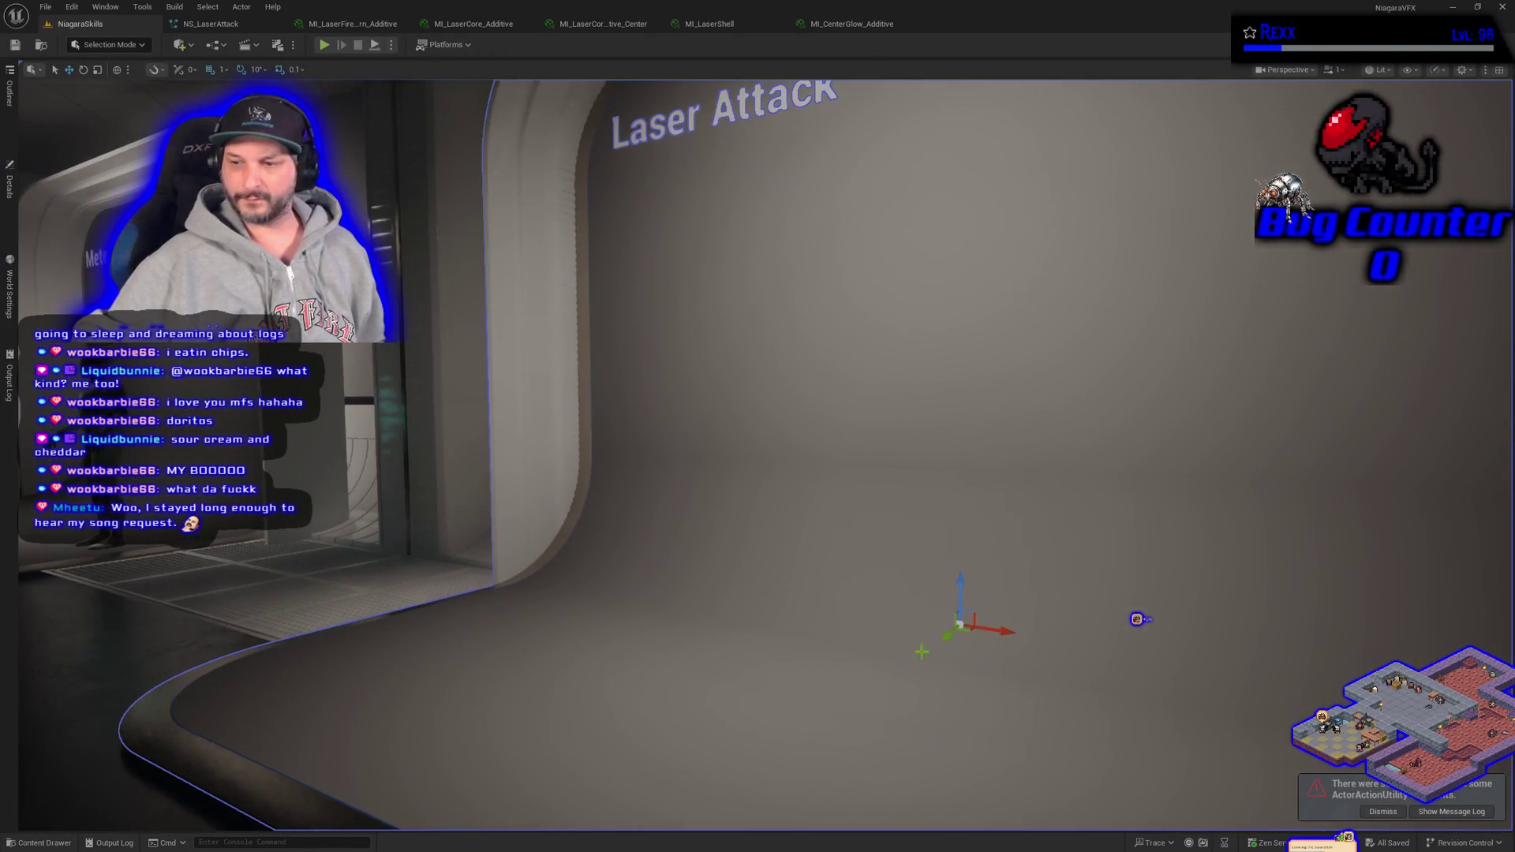
pyautogui.click(1385, 813)
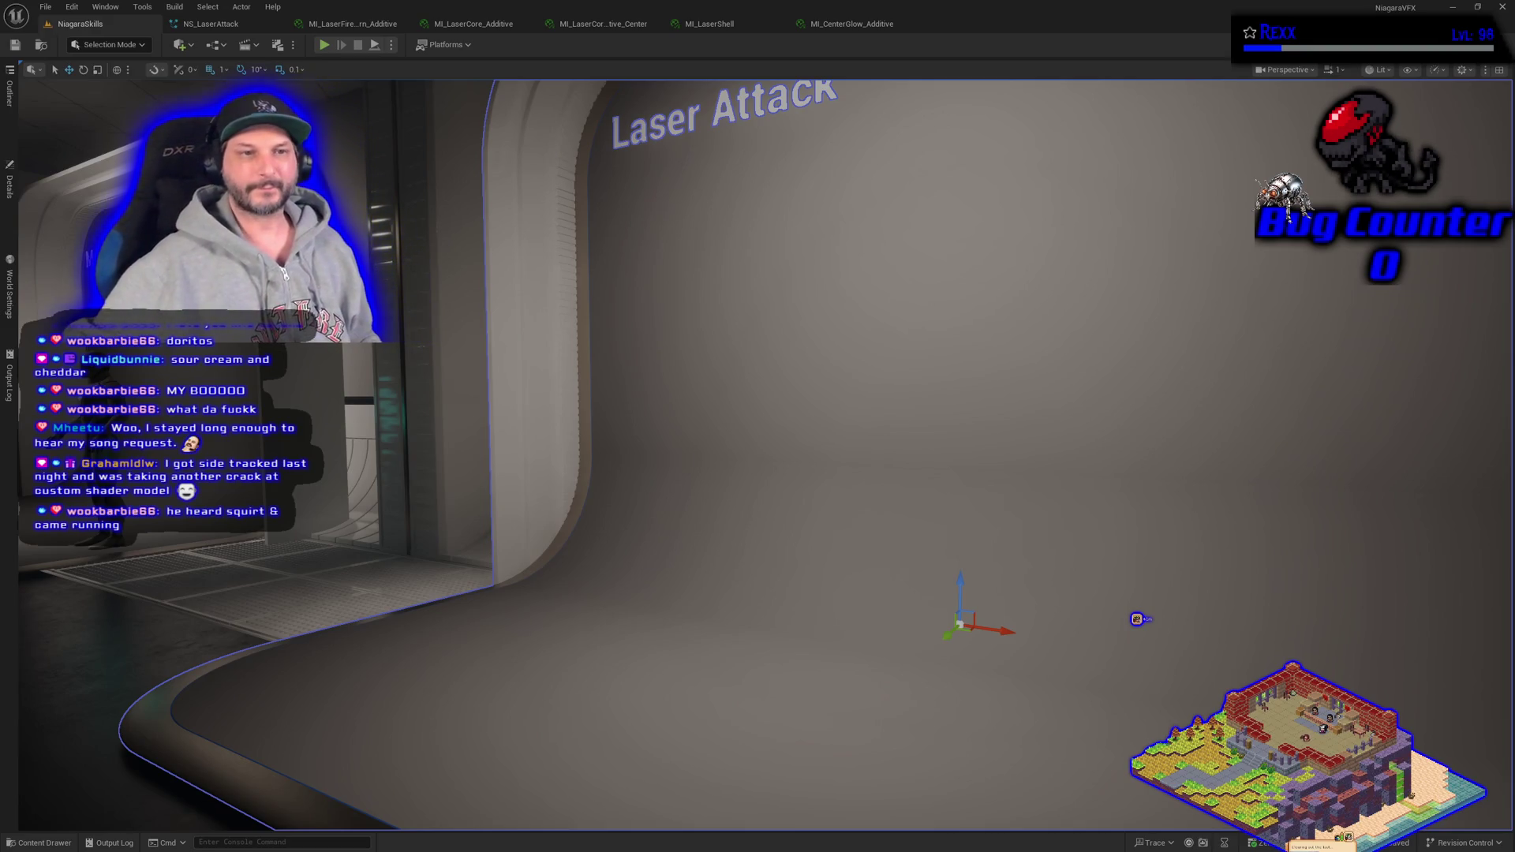
# - Select BP_DefaultVFXSpawner5 in the Outliner and show its details
pyautogui.click(11, 188)
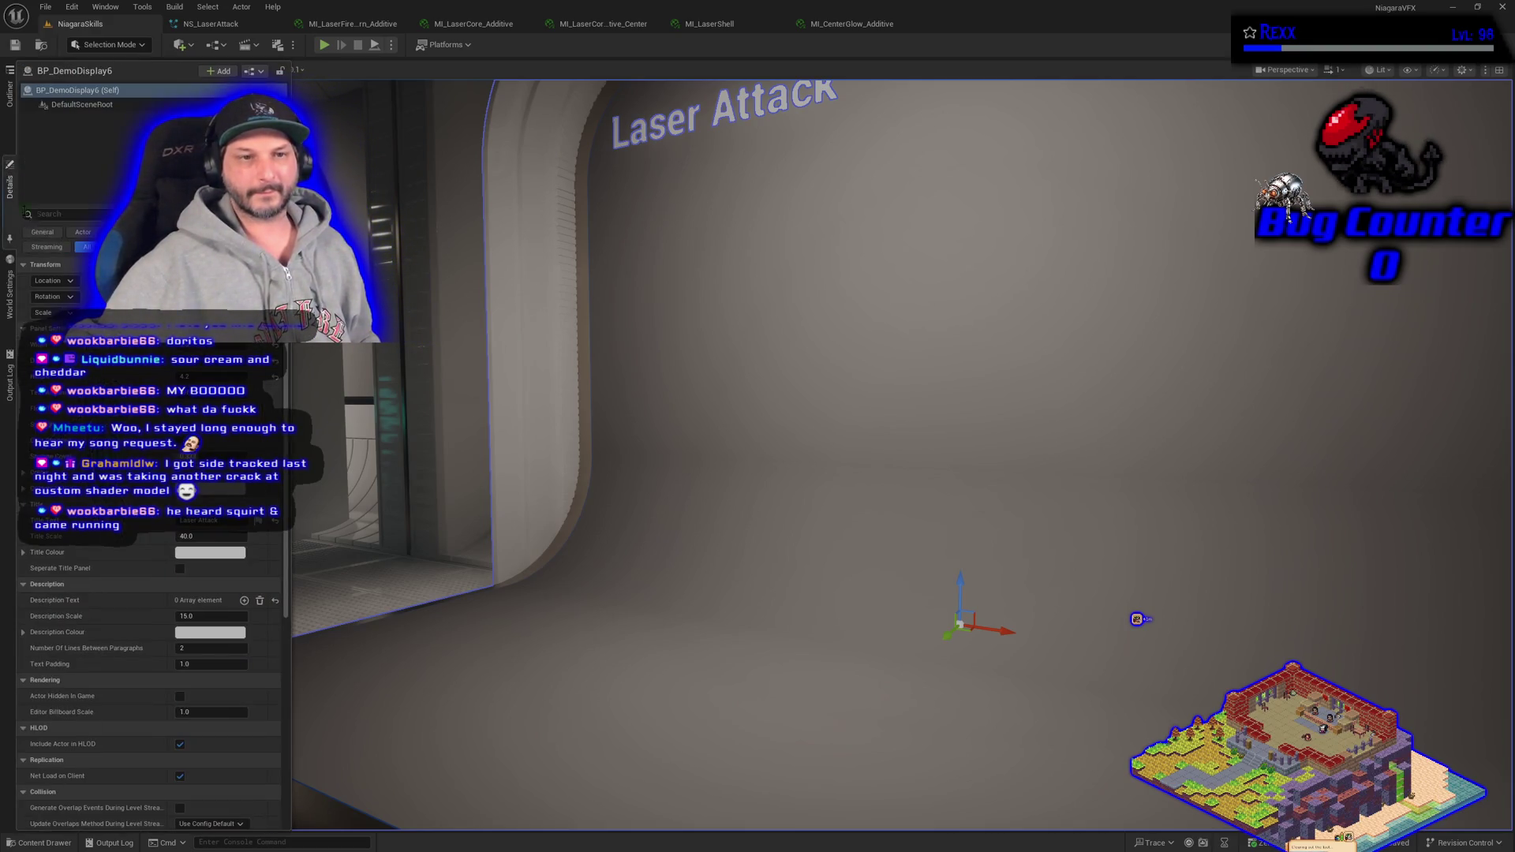
pyautogui.click(11, 146)
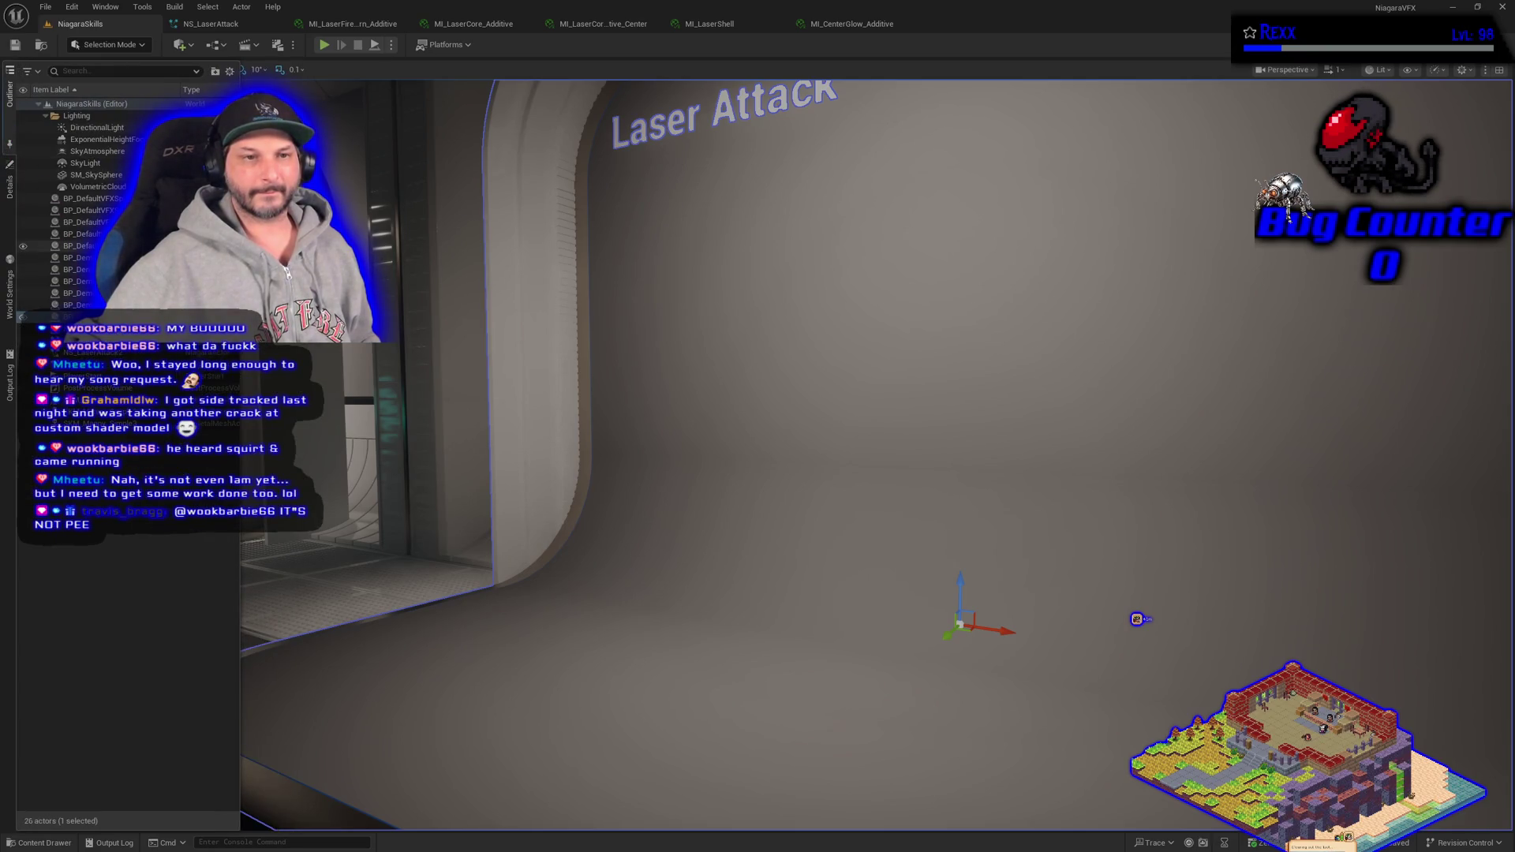
pyautogui.click(47, 245)
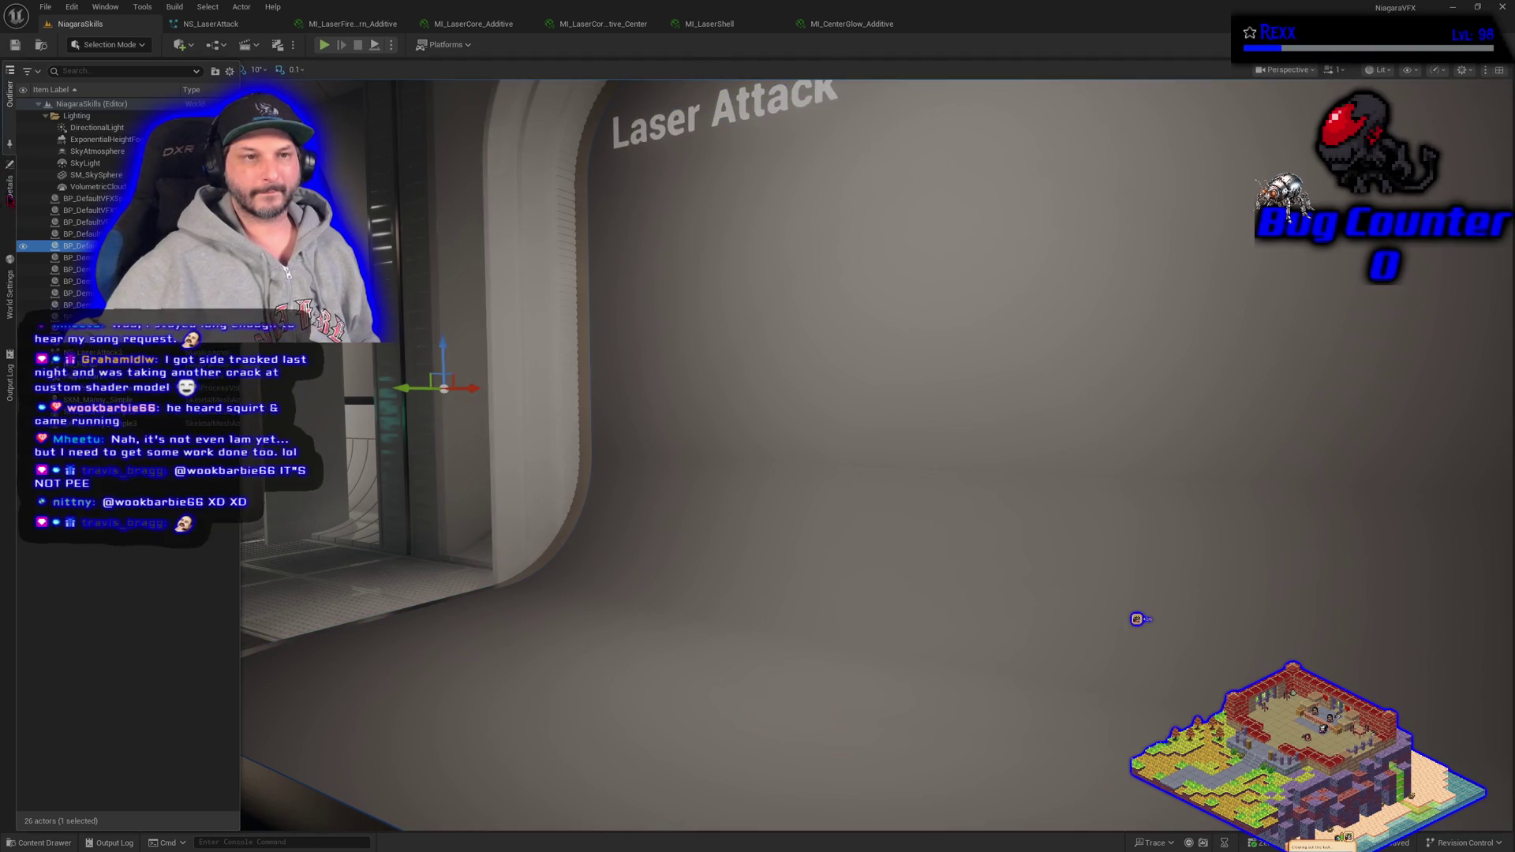
pyautogui.click(10, 189)
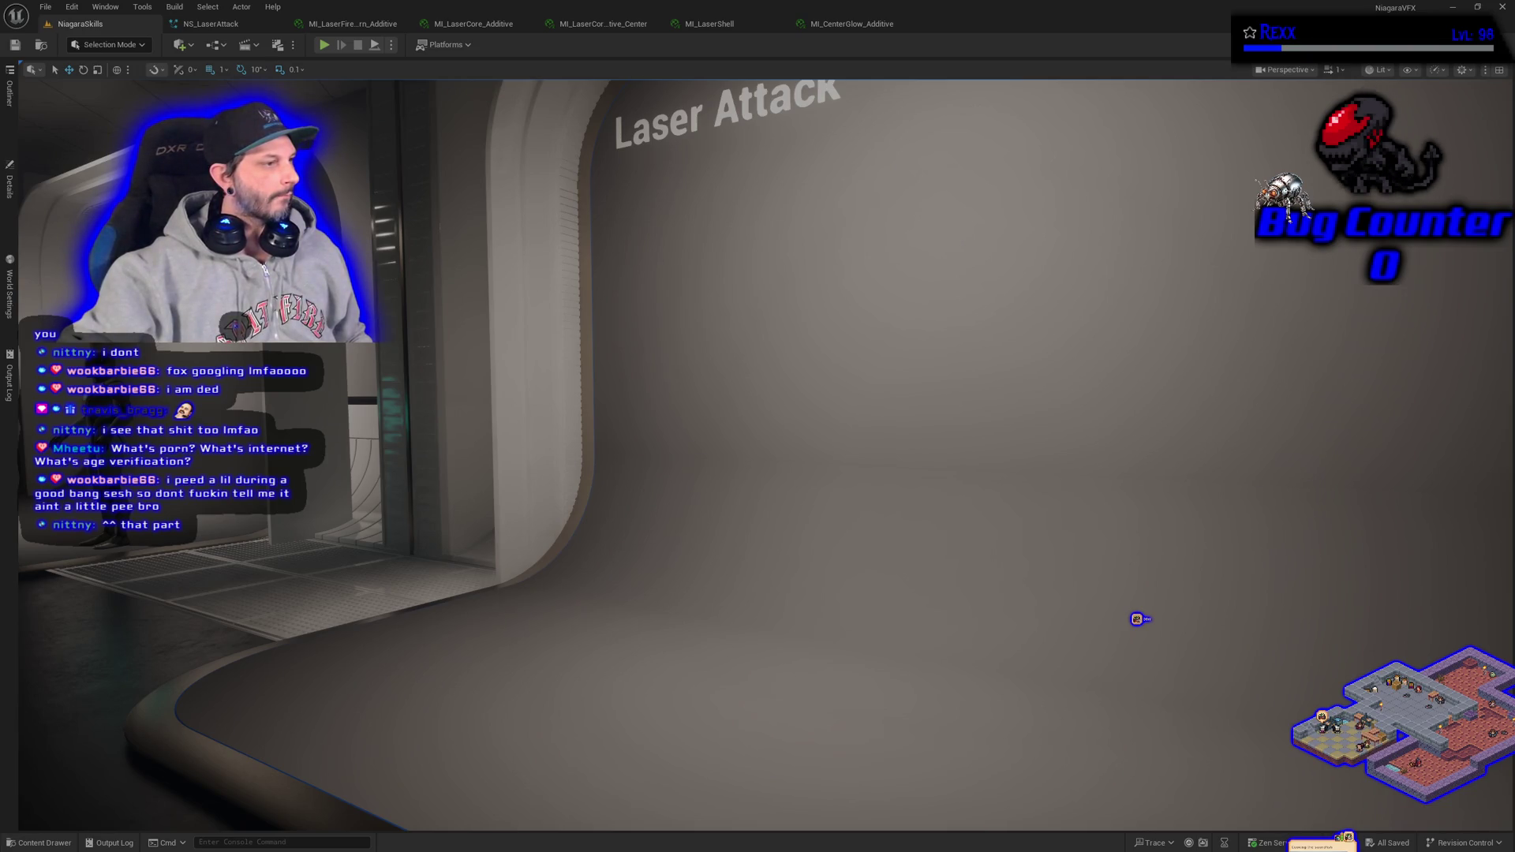
# - Move the mannequin from the room's left side to the centre-right of the Laser Attack stage
pyautogui.moveTo(563, 446)
pyautogui.mouseDown()
pyautogui.moveTo(544, 497)
pyautogui.moveTo(565, 440)
pyautogui.moveTo(565, 473)
pyautogui.moveTo(368, 393)
pyautogui.mouseUp()
pyautogui.click(308, 442)
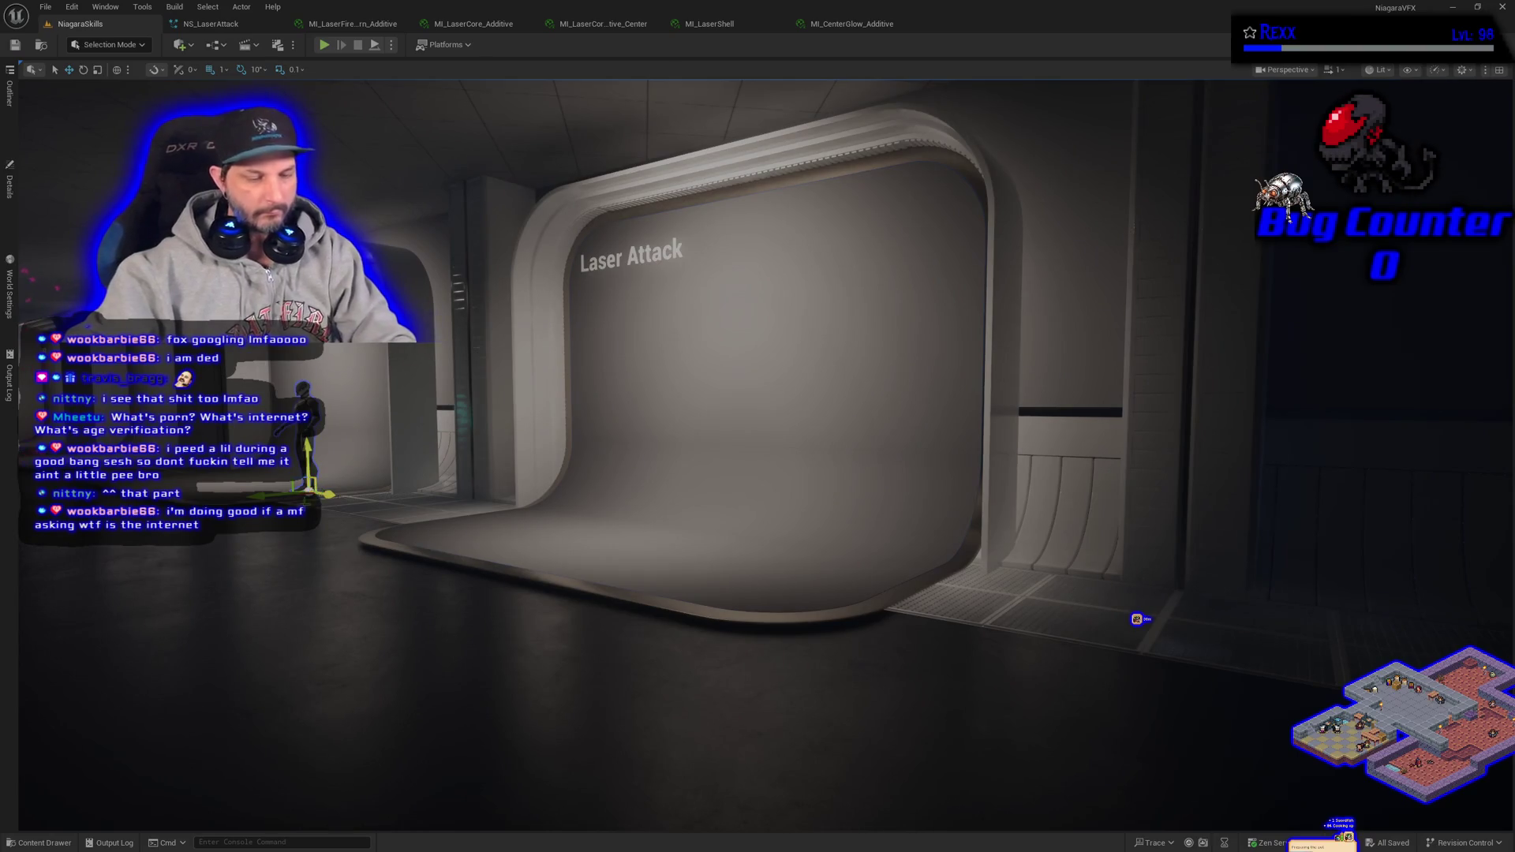
pyautogui.moveTo(324, 493)
pyautogui.mouseDown()
pyautogui.moveTo(521, 592)
pyautogui.moveTo(855, 606)
pyautogui.mouseUp()
pyautogui.moveTo(689, 623)
pyautogui.mouseDown()
pyautogui.moveTo(753, 616)
pyautogui.moveTo(867, 557)
pyautogui.moveTo(844, 597)
pyautogui.mouseUp()
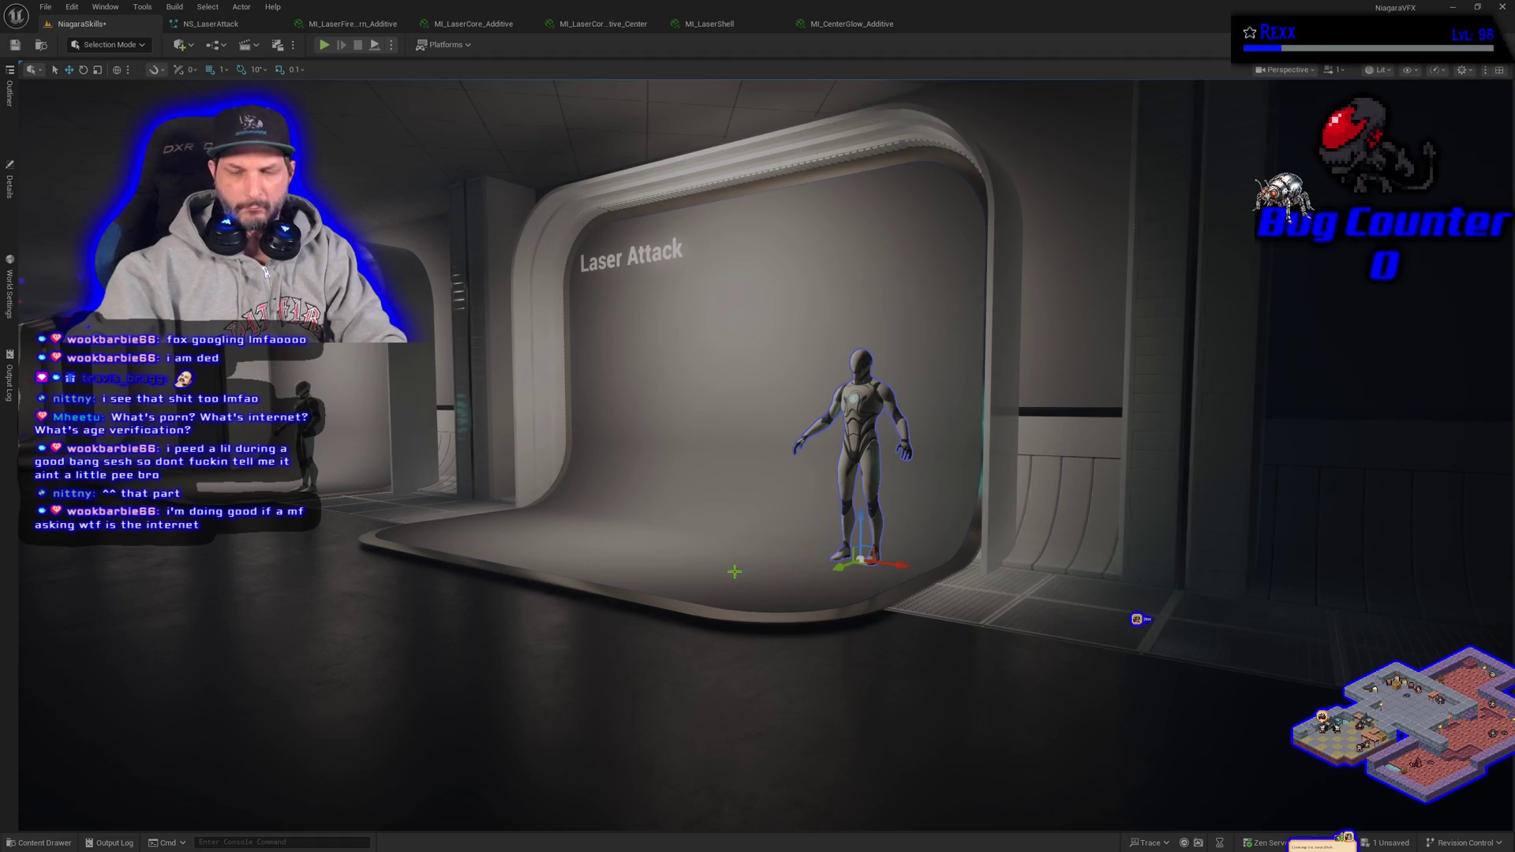
# - Deselect the mannequin, save the level, and switch to the NS_LaserAttack Niagara system
pyautogui.click(494, 668)
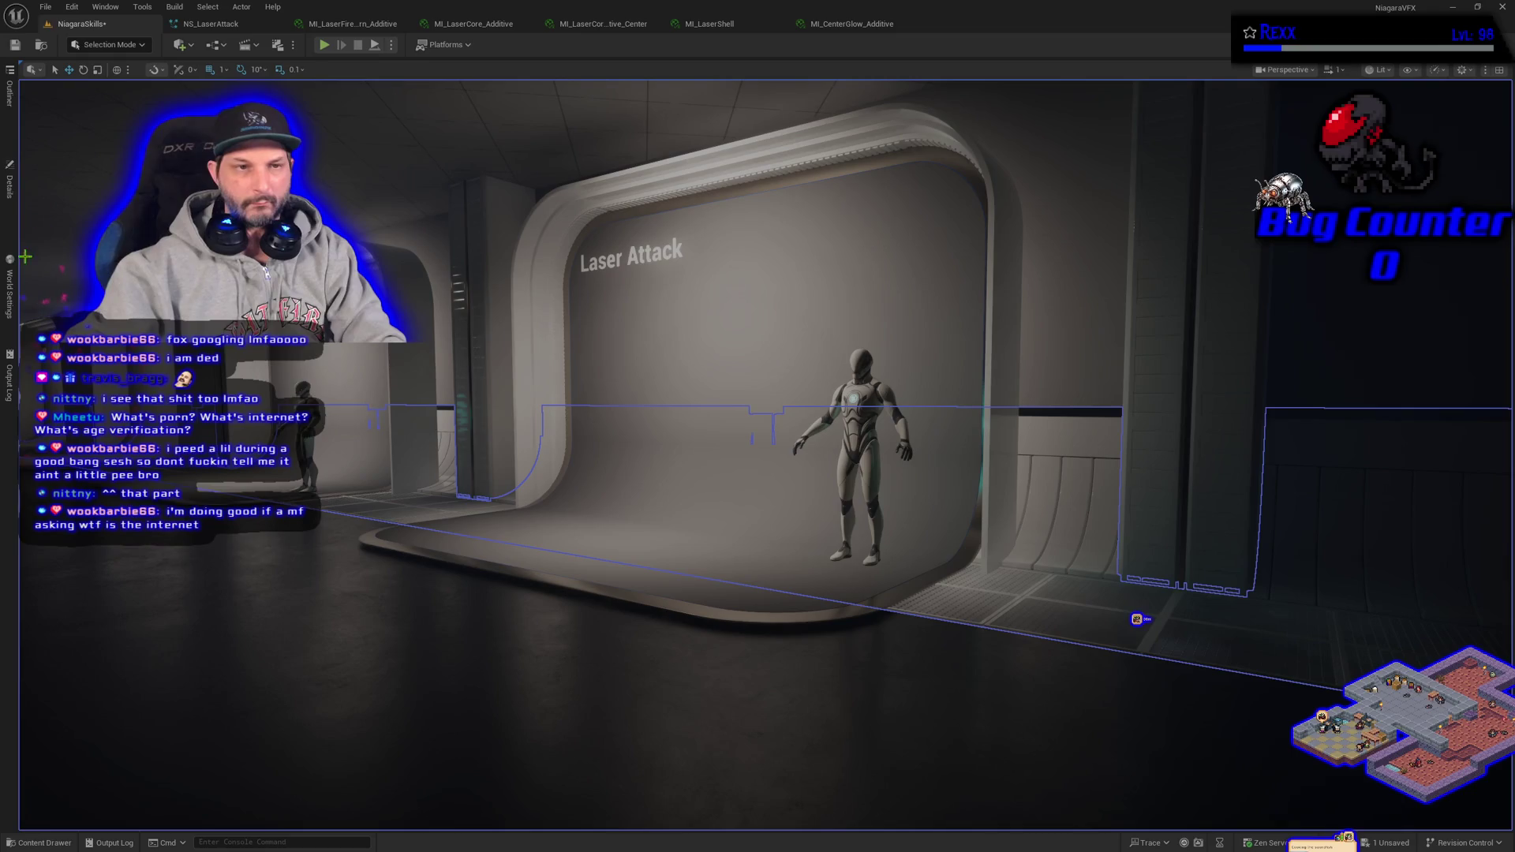
pyautogui.hotkey('ctrl', 's')
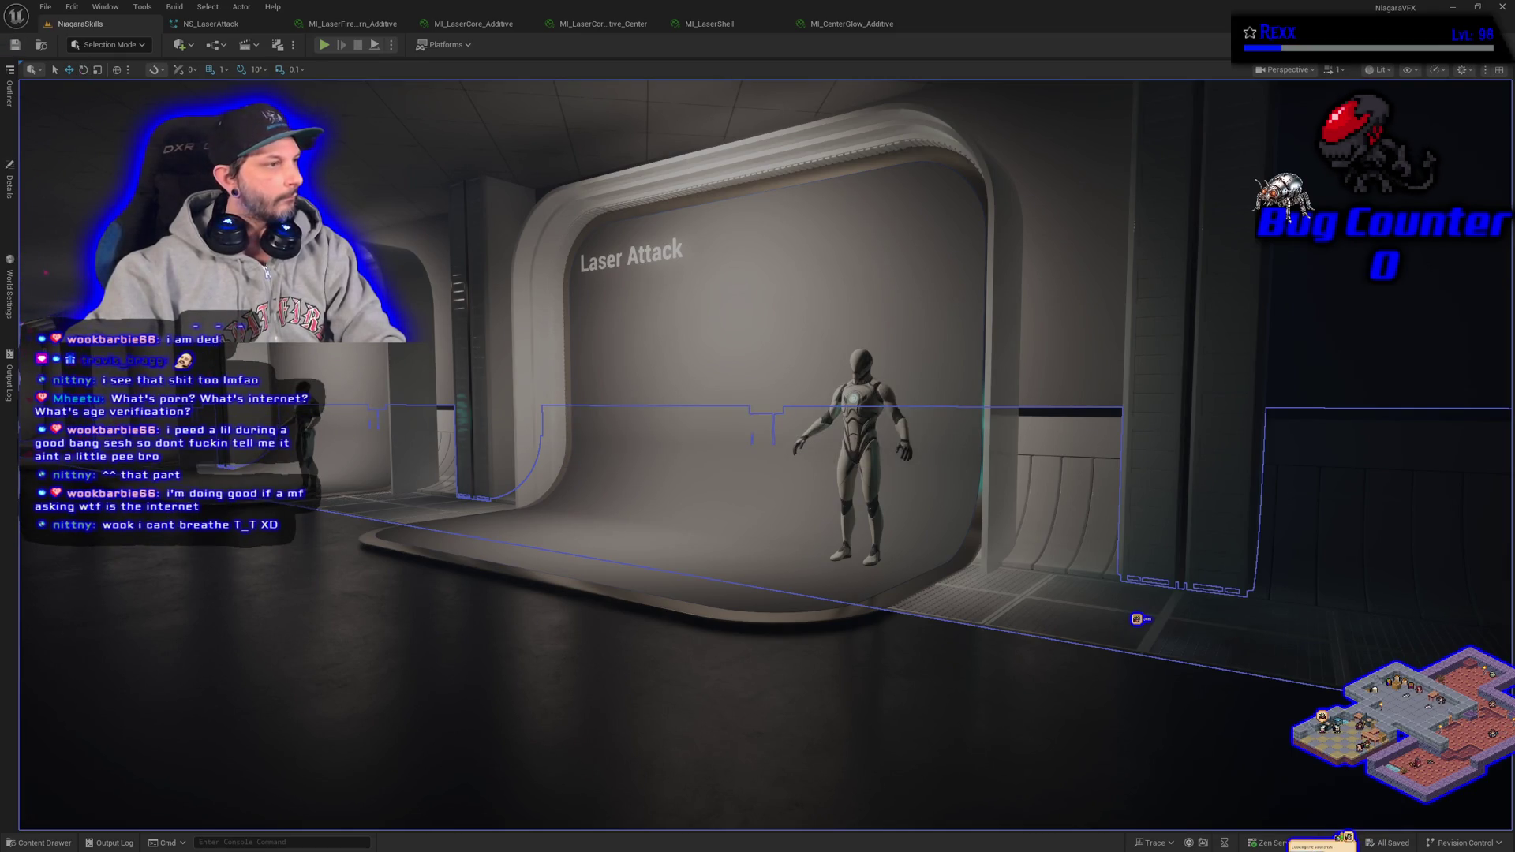
pyautogui.click(211, 24)
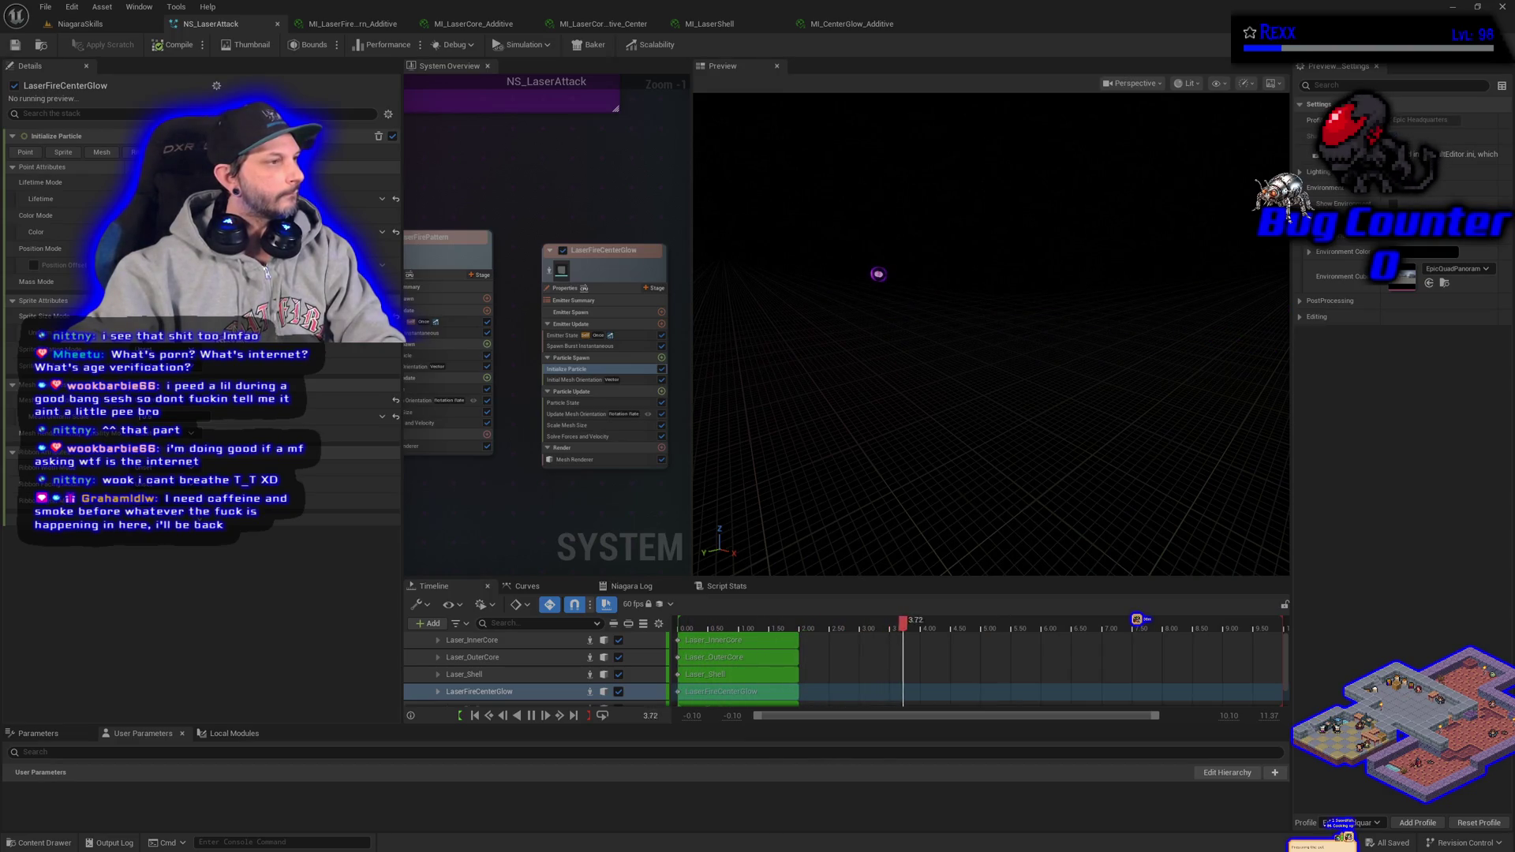
# - Set the Laser_OuterCore emitter's Initialize Particle mesh scale to 0.5
pyautogui.moveTo(544, 315)
pyautogui.mouseDown()
pyautogui.moveTo(663, 434)
pyautogui.moveTo(524, 467)
pyautogui.mouseUp()
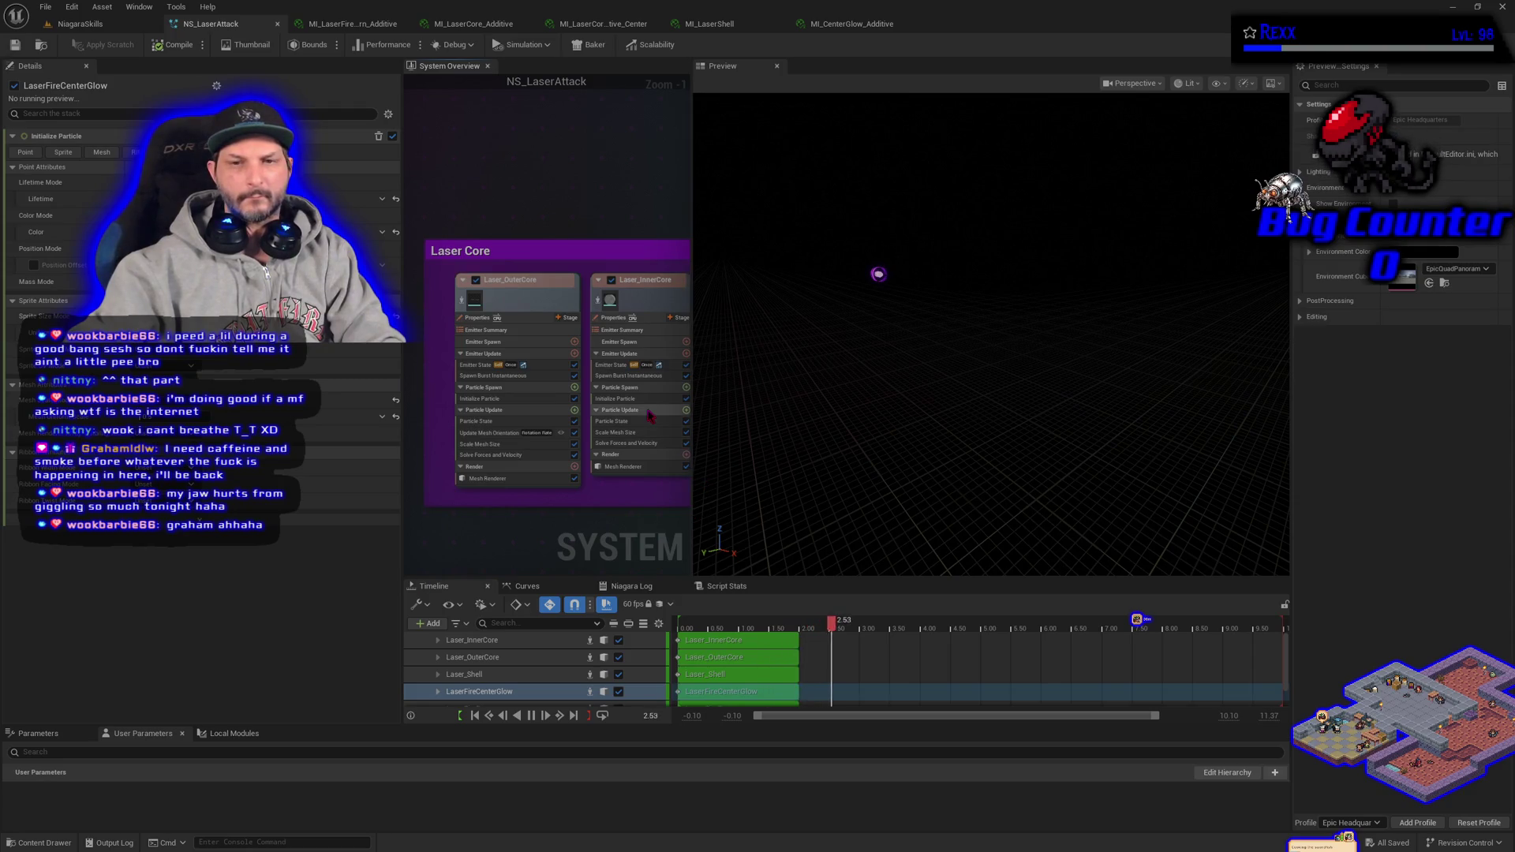
pyautogui.click(519, 400)
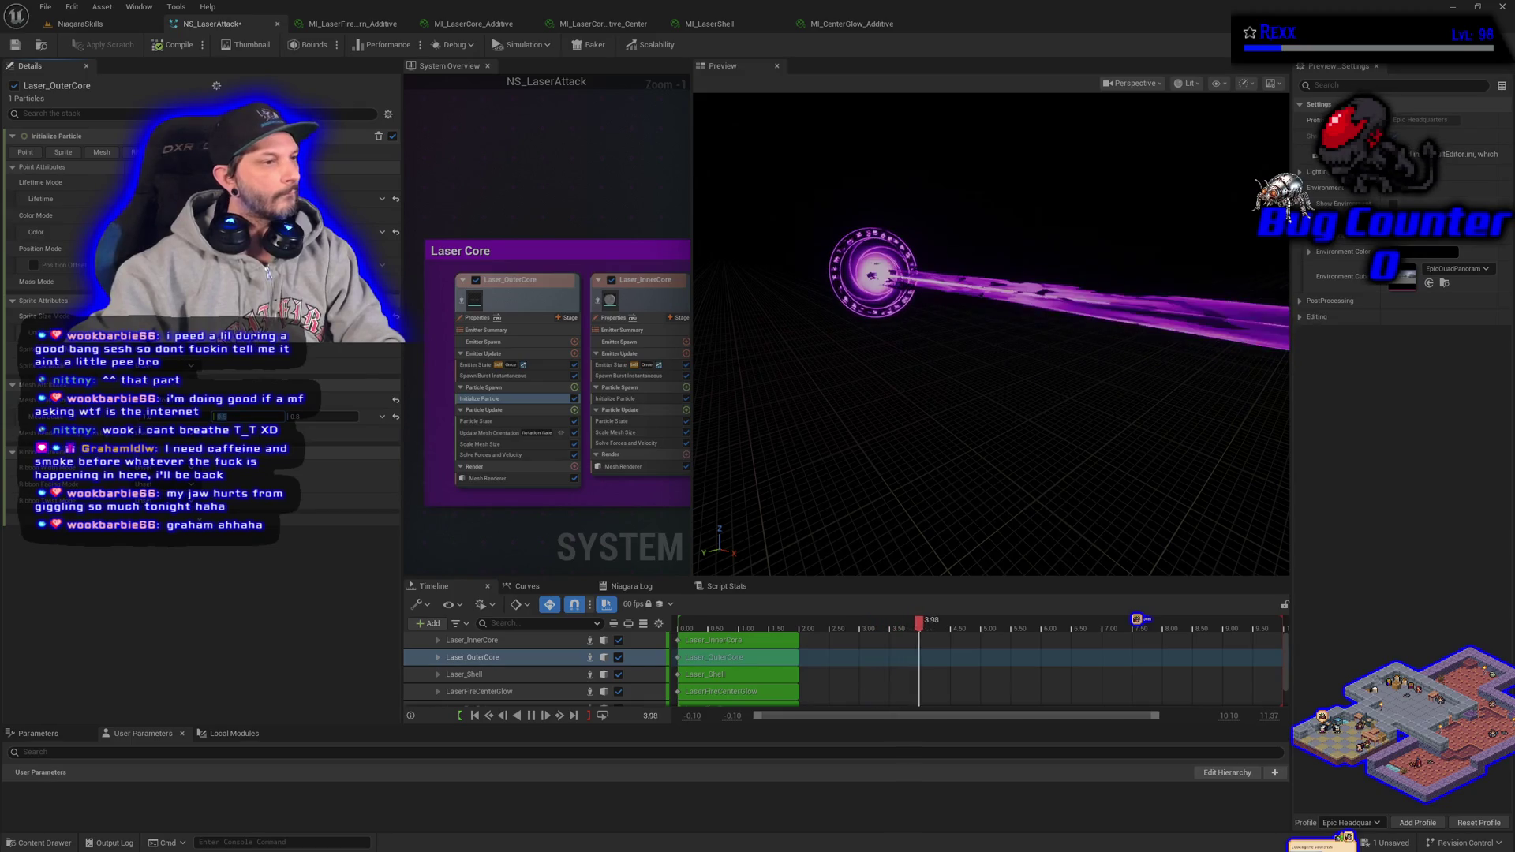
pyautogui.write('0.5')
pyautogui.press('Tab')
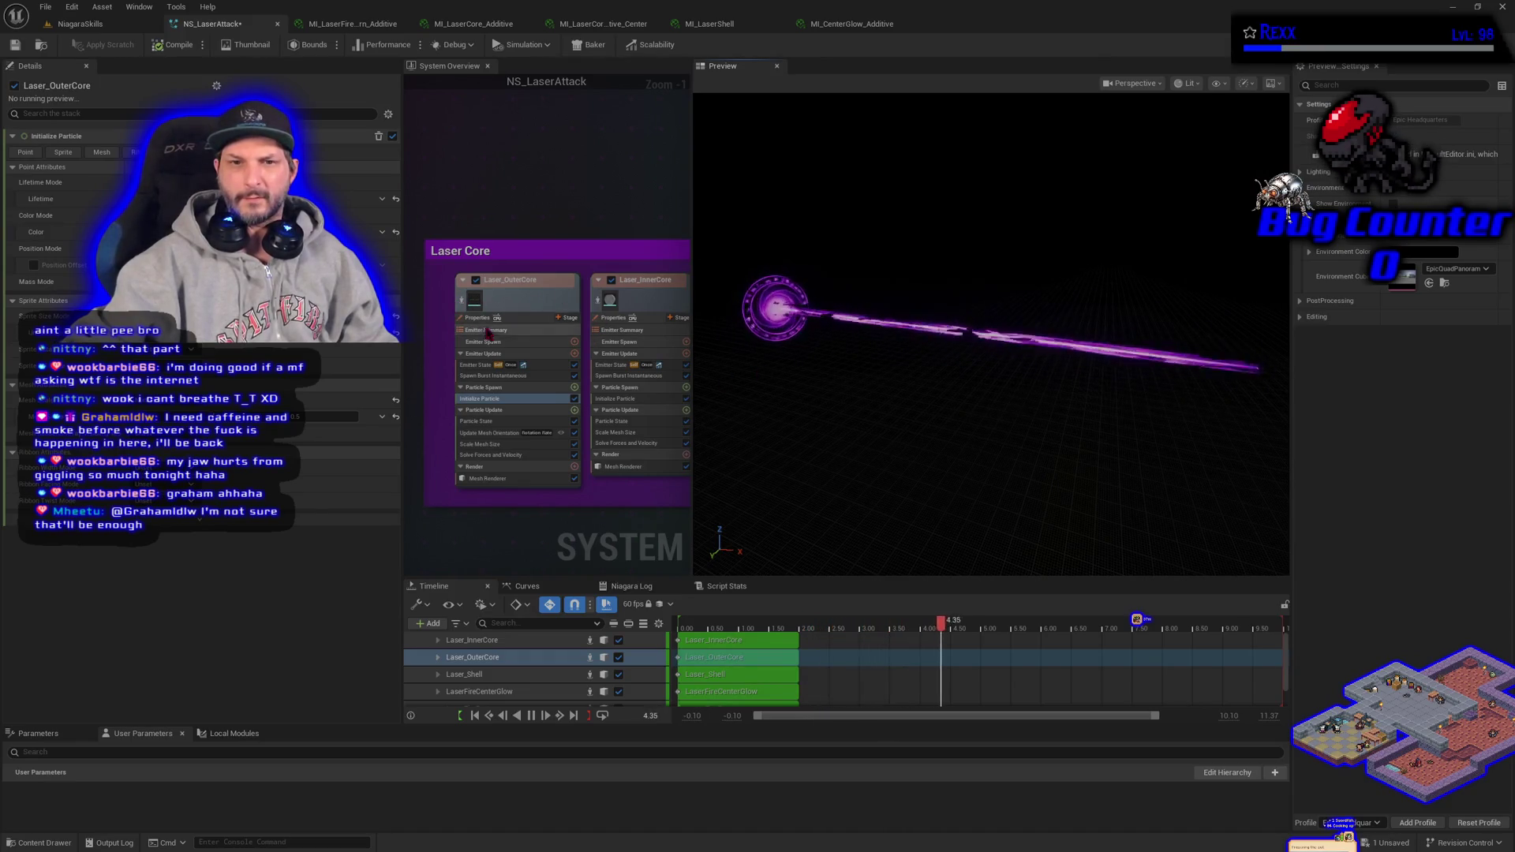
# - Isolate Laser_InnerCore in the preview, open its Initialize Particle settings, then switch to Steam
pyautogui.click(463, 301)
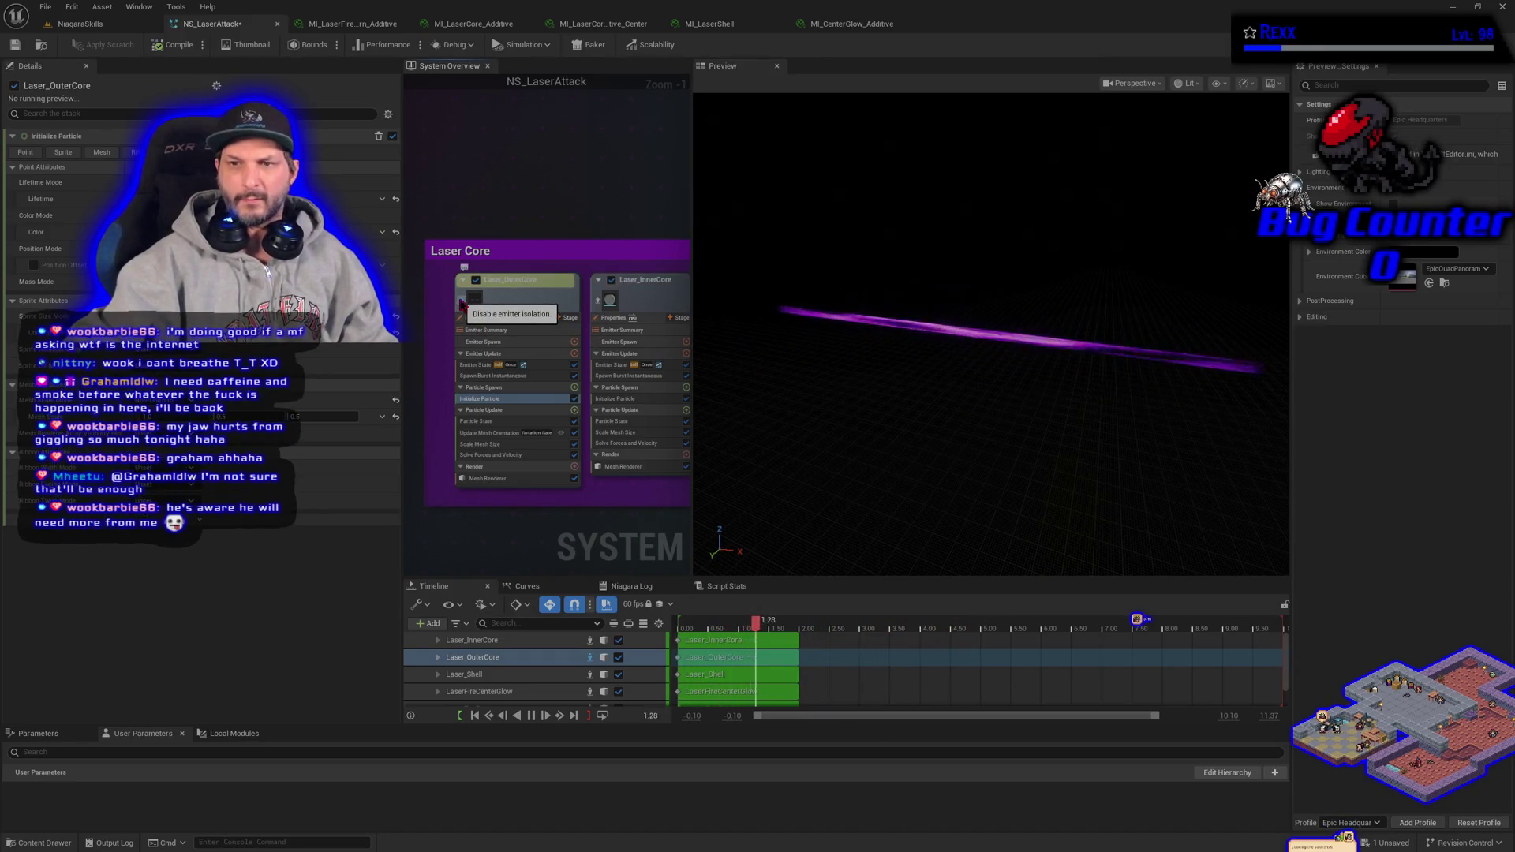
pyautogui.click(463, 301)
pyautogui.click(608, 301)
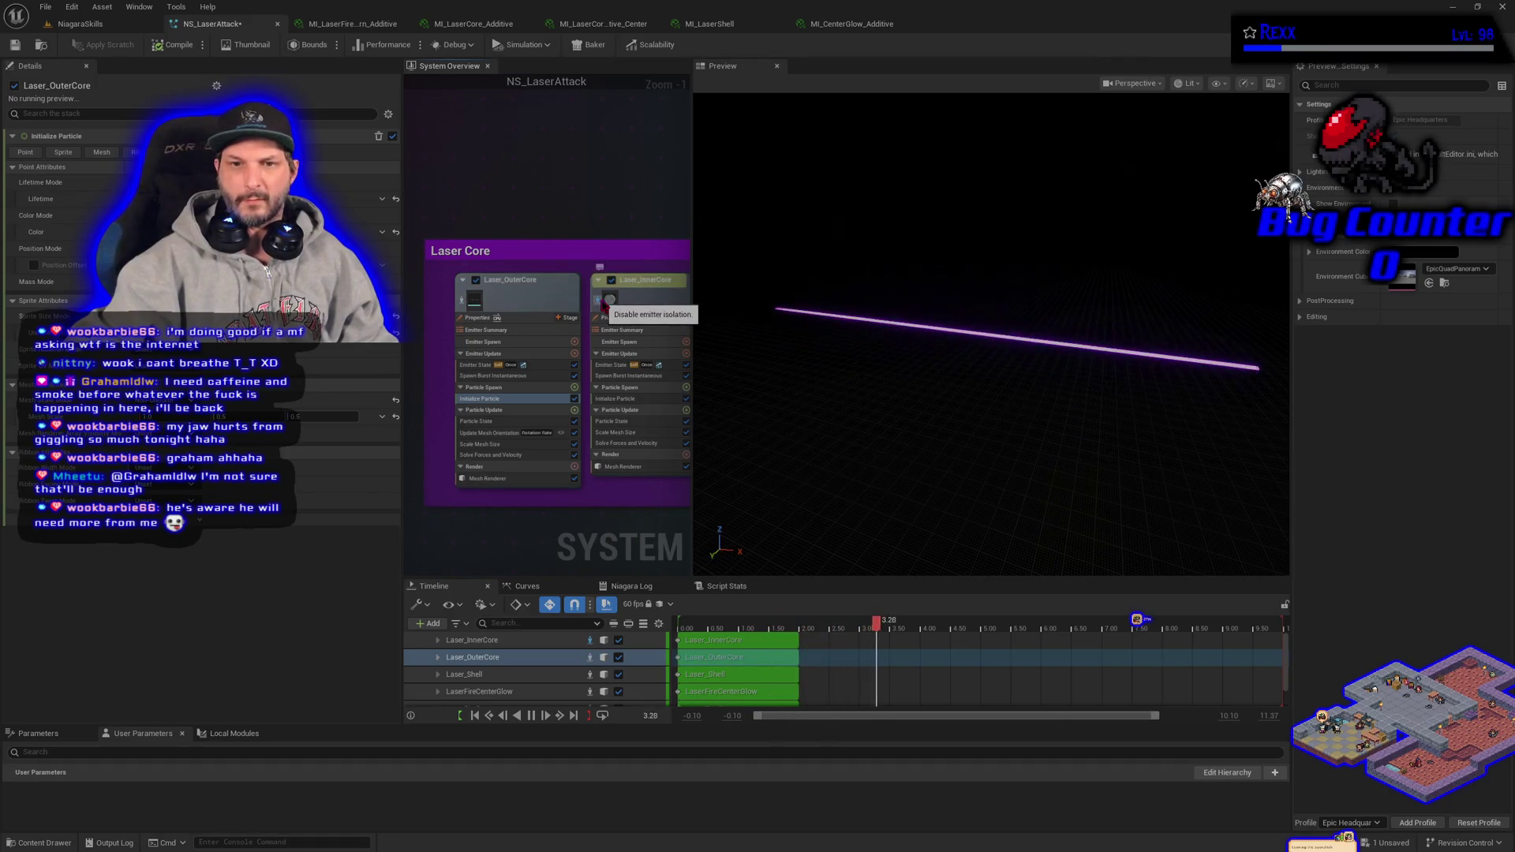
pyautogui.click(616, 399)
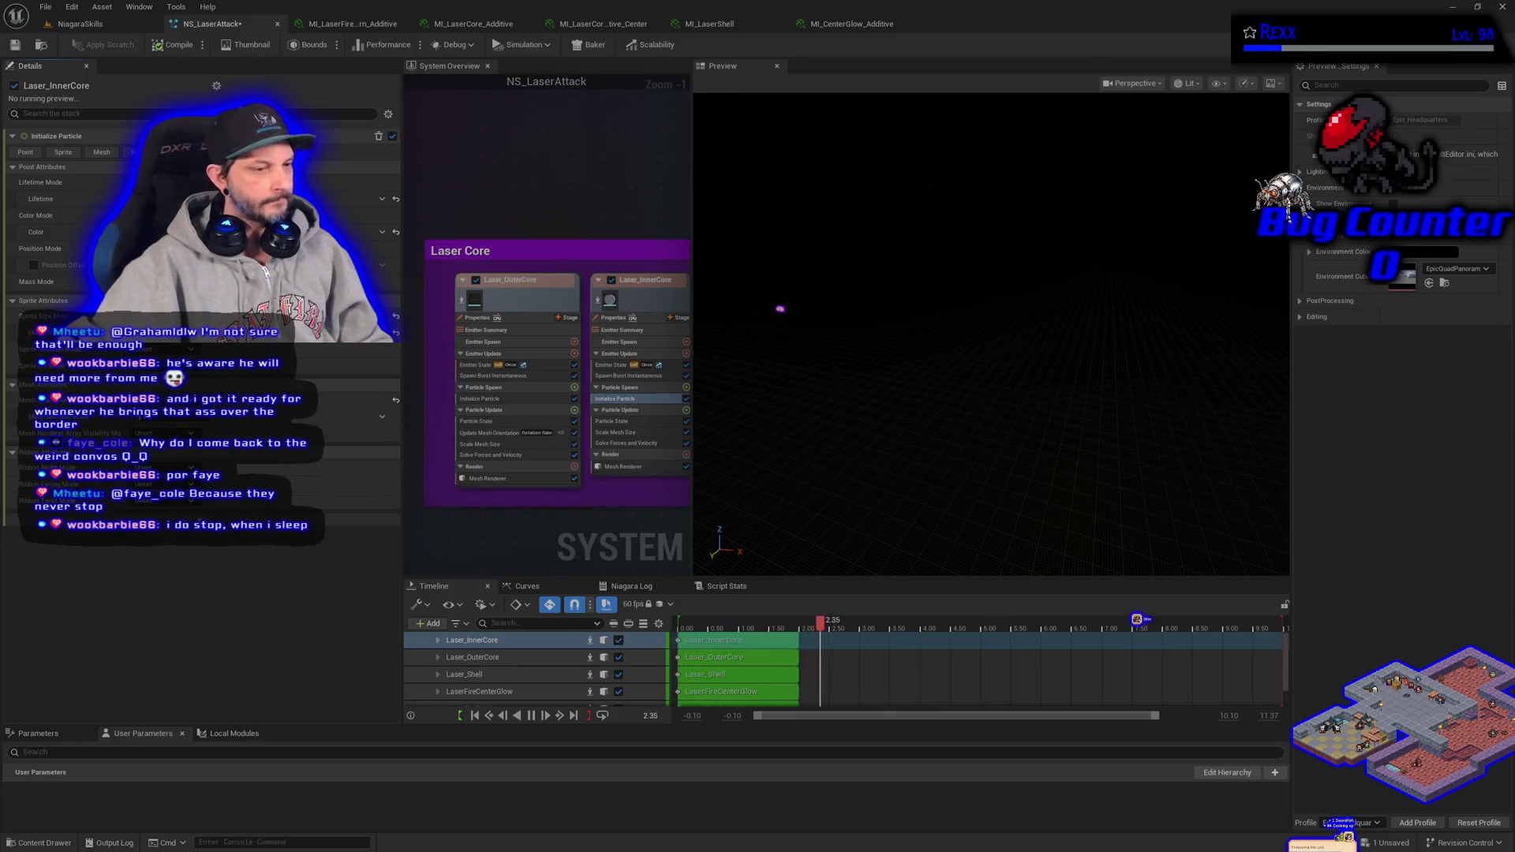
pyautogui.hotkey('alt', 'Tab')
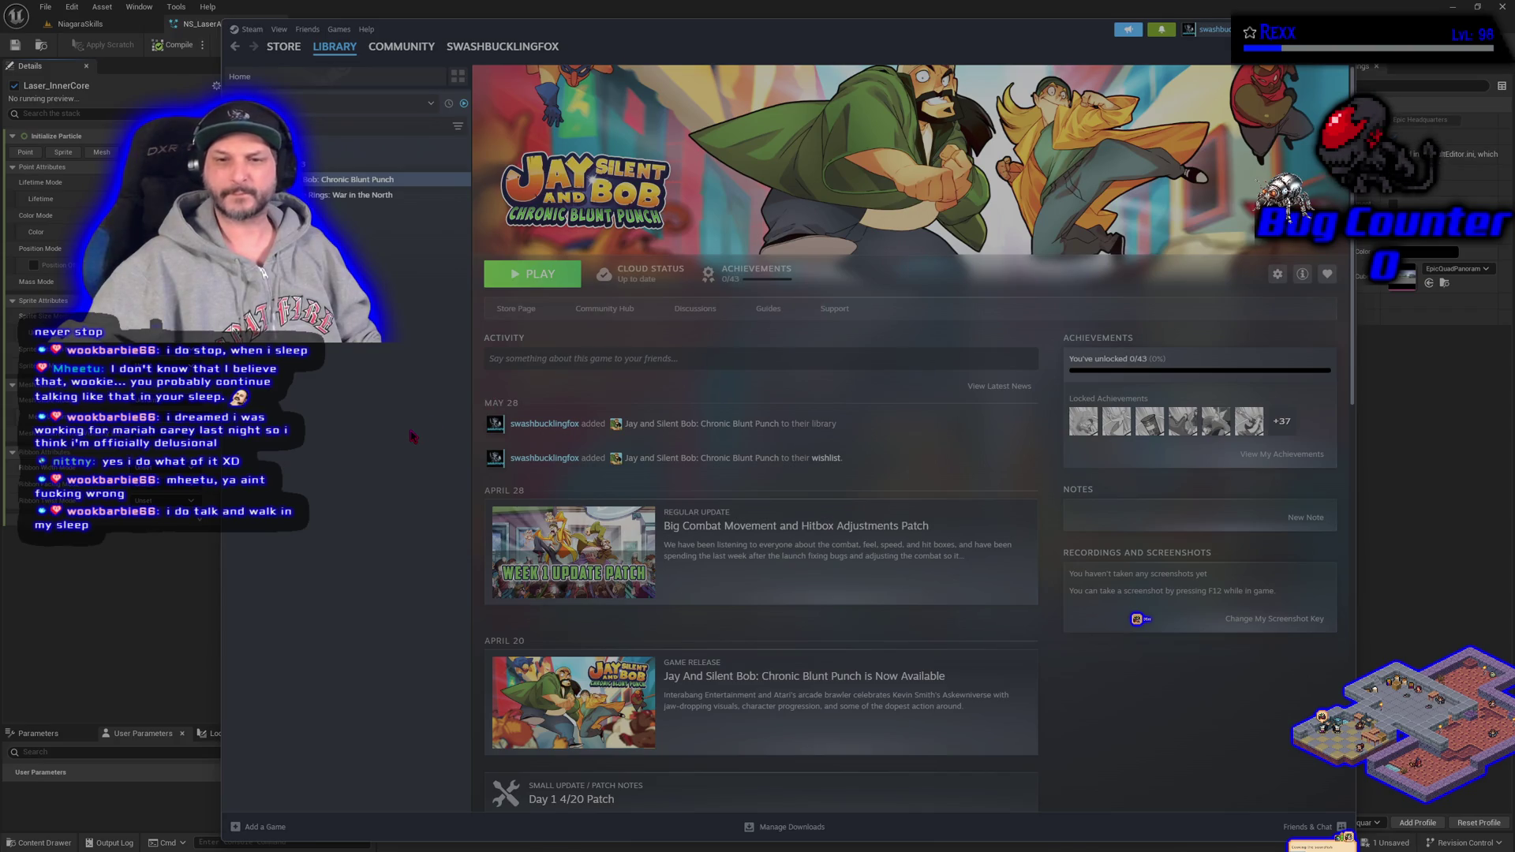
# - Visit the game's Steam store page, go back to the library page, then return to Unreal
pyautogui.click(517, 309)
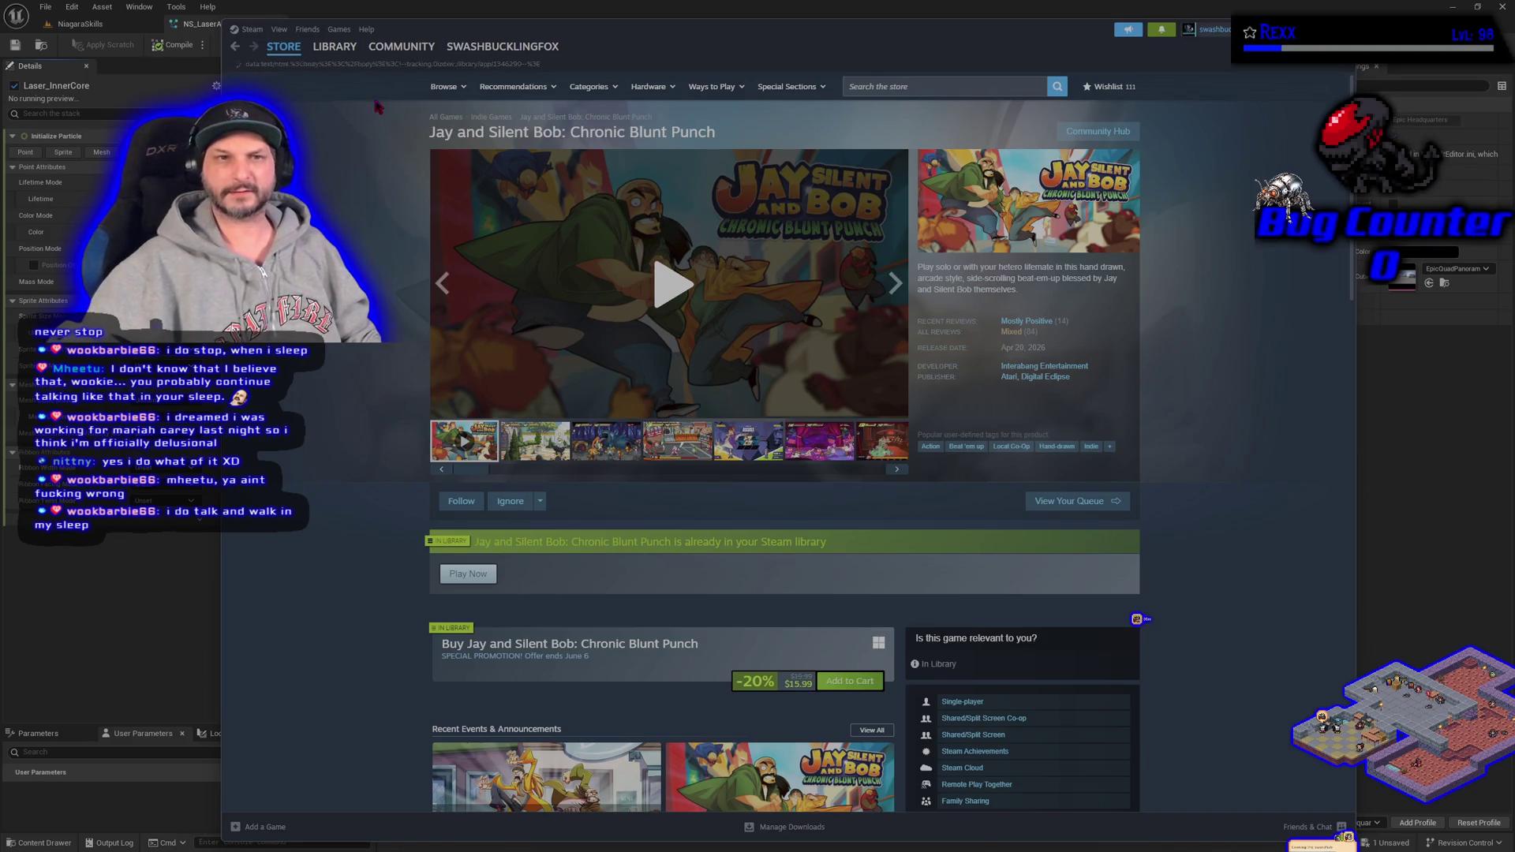
pyautogui.hotkey('alt', 'Left')
pyautogui.click(122, 627)
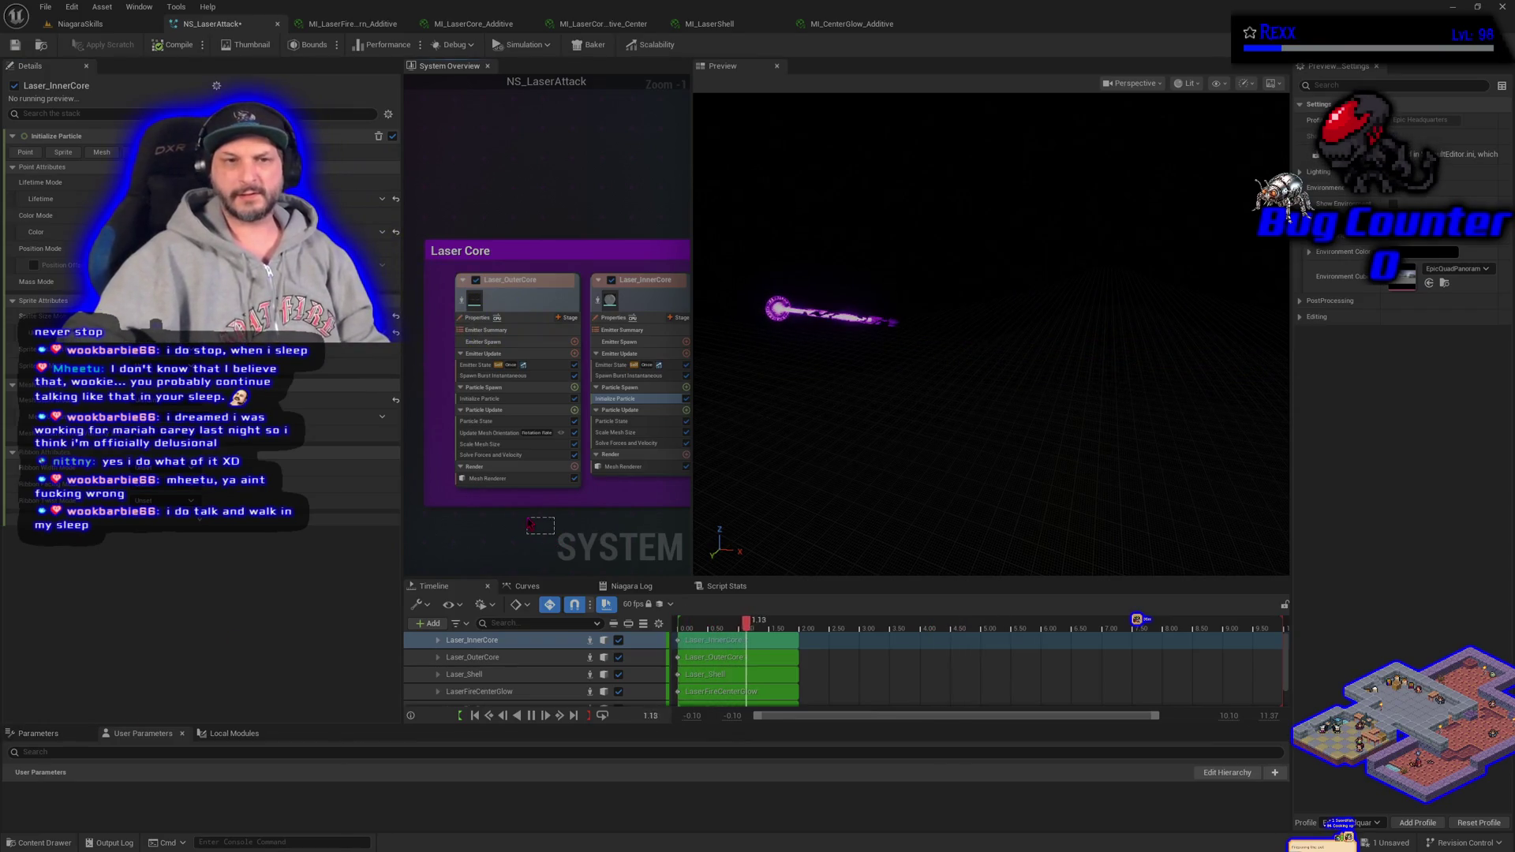
# - Pan the System Overview to LaserFirePattern and open its Initialize Particle settings
pyautogui.moveTo(550, 544); pyautogui.dragTo(516, 537)
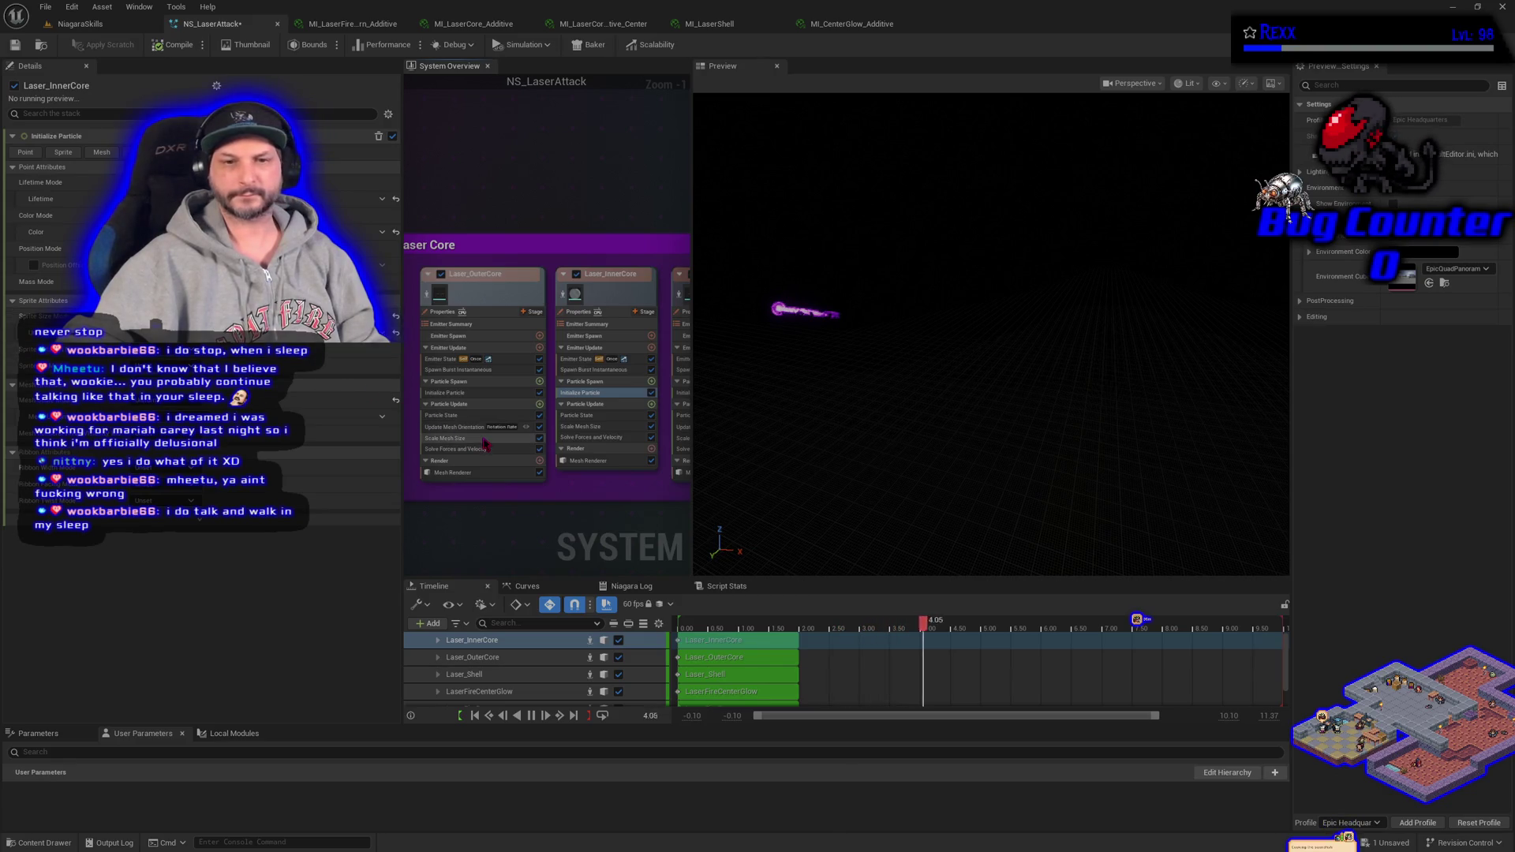
pyautogui.moveTo(505, 765); pyautogui.dragTo(501, 398)
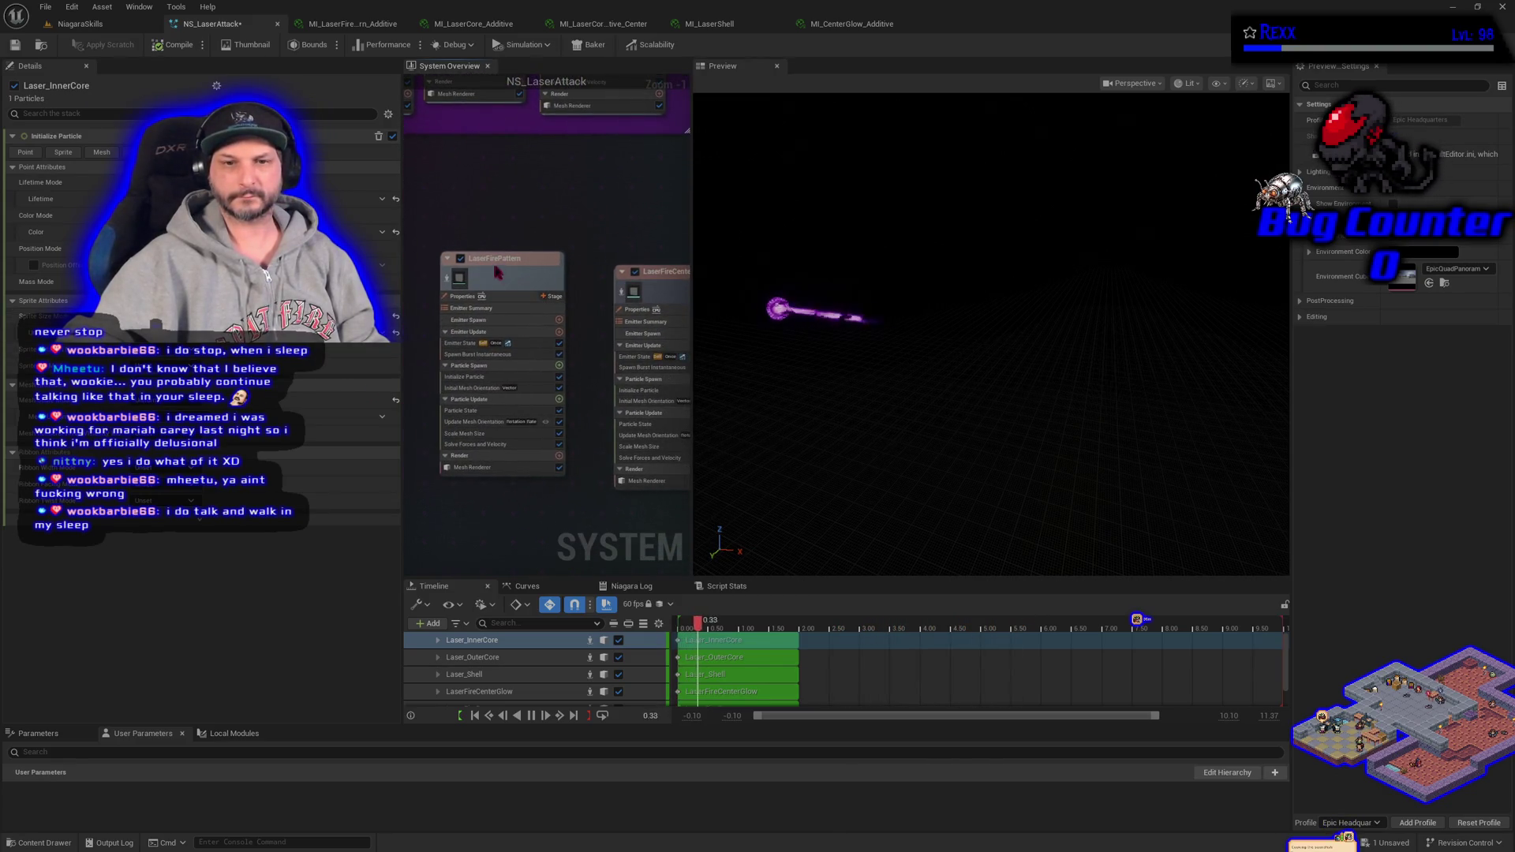
pyautogui.click(482, 378)
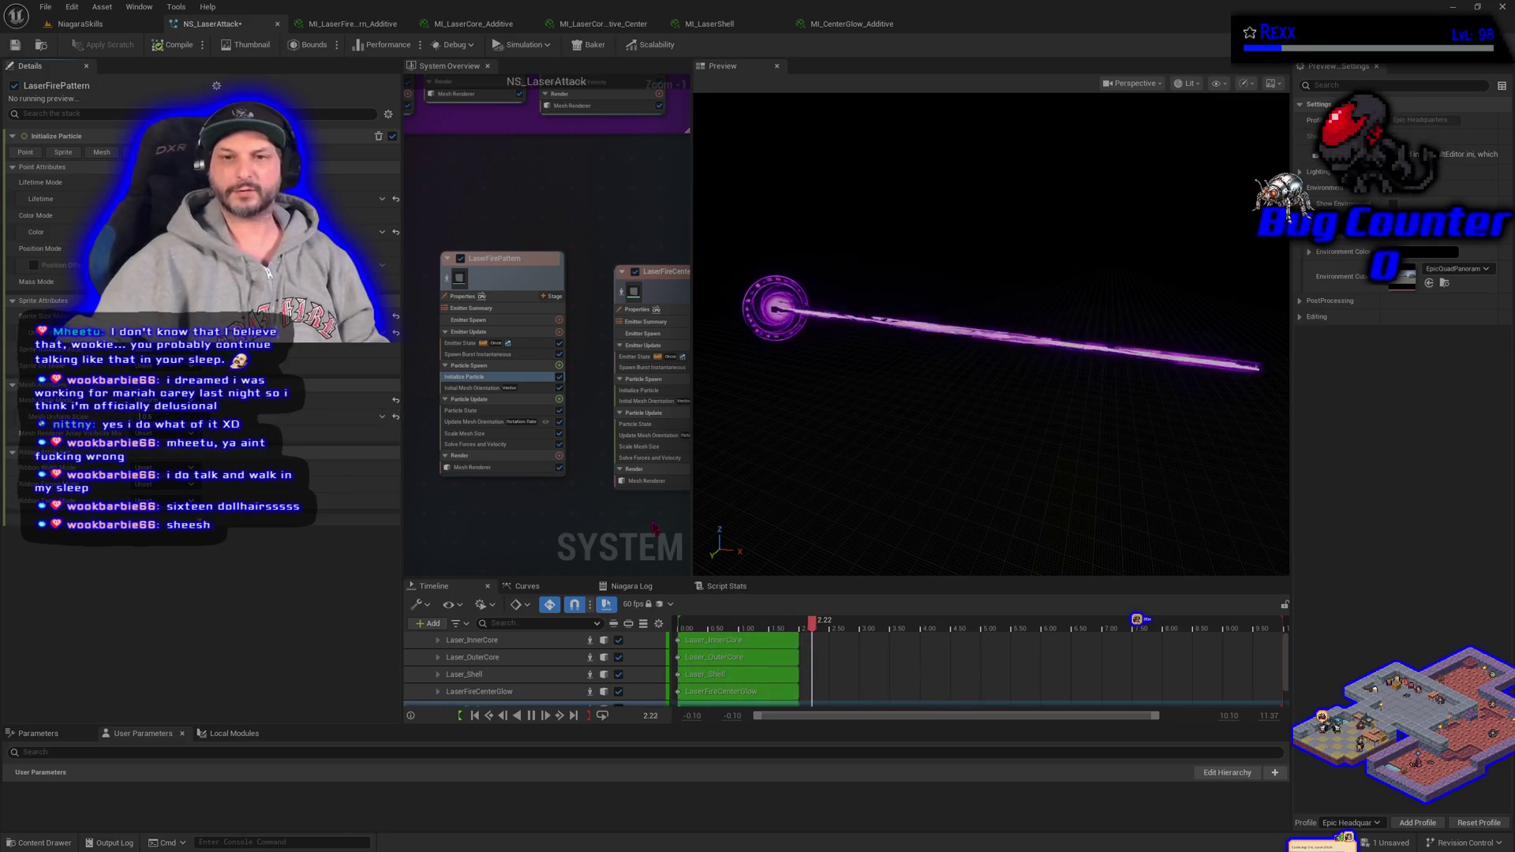
# - Open LaserFireCenterGlow's Initialize Particle settings, save NS_LaserAttack, and switch to the NiagaraSkills level
pyautogui.moveTo(652, 521); pyautogui.dragTo(578, 516)
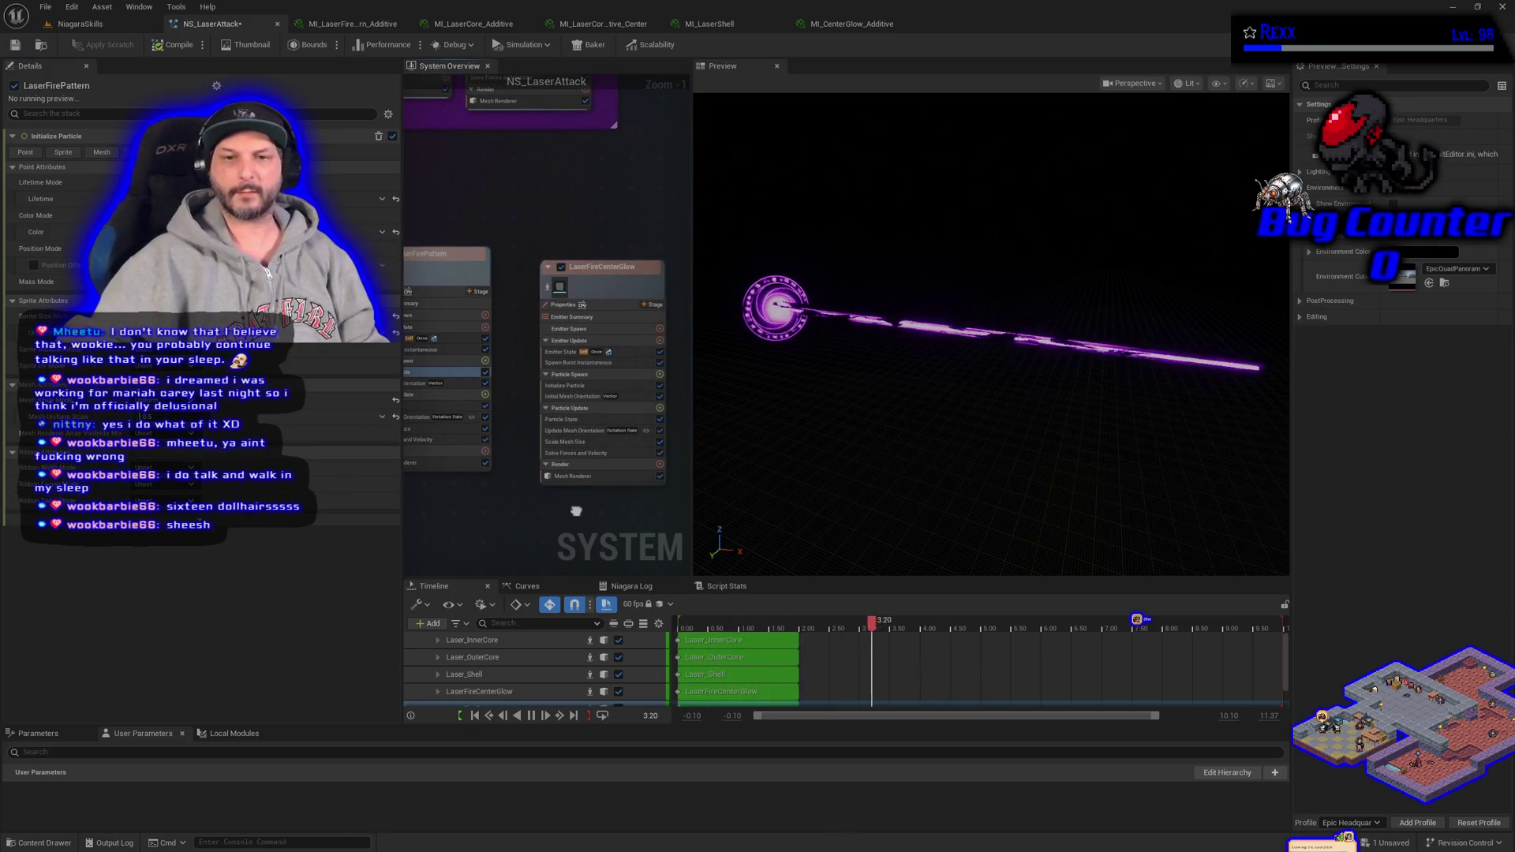
pyautogui.click(571, 387)
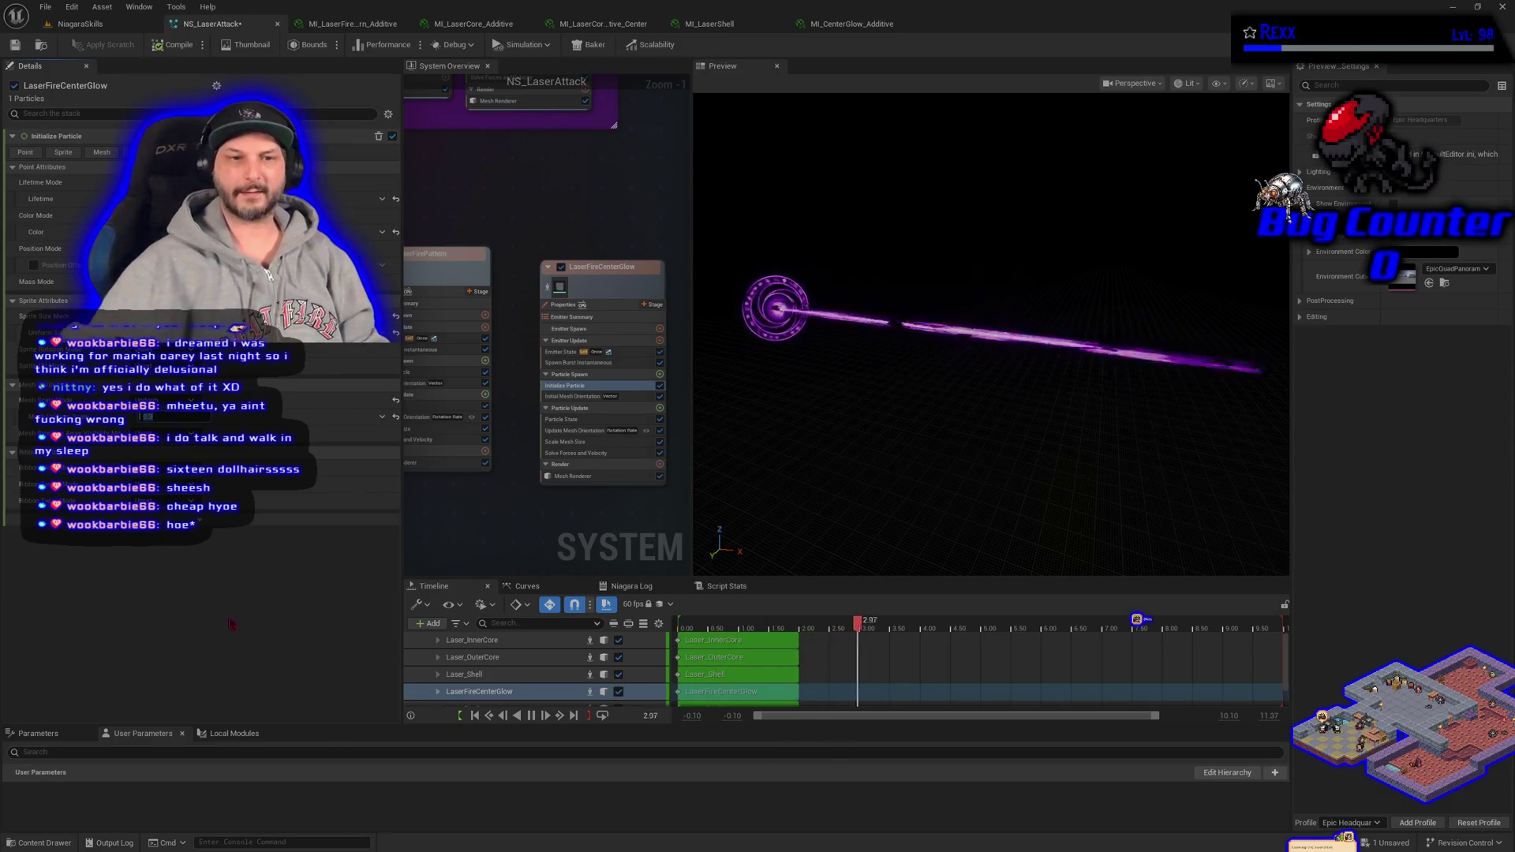
pyautogui.click(14, 45)
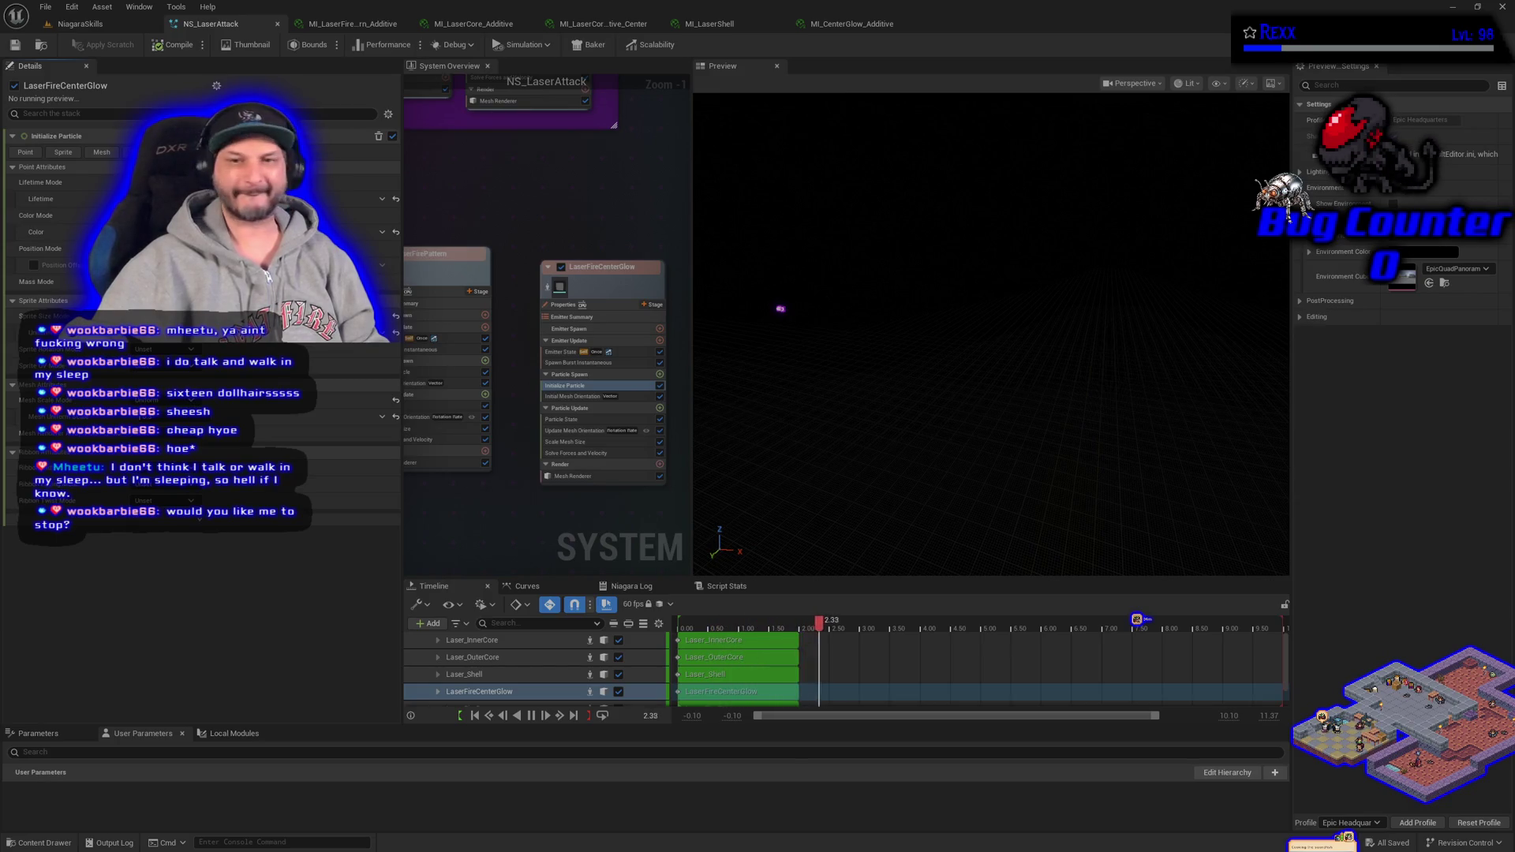
pyautogui.click(88, 24)
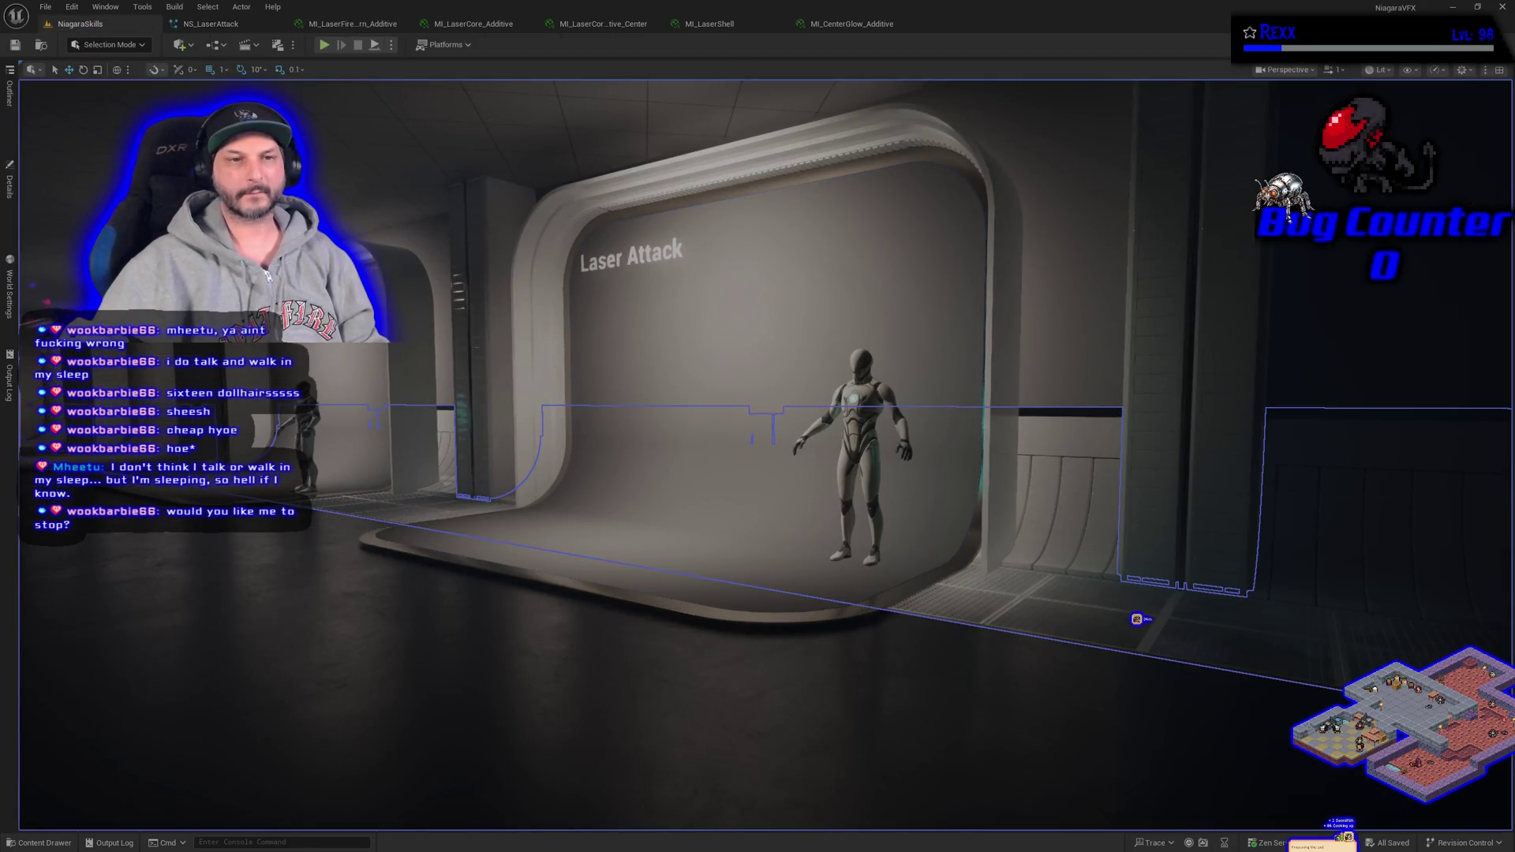
# - Inspect BP_DefaultVFXSpawner5's details from the Outliner, then close them and deselect it
pyautogui.click(10, 93)
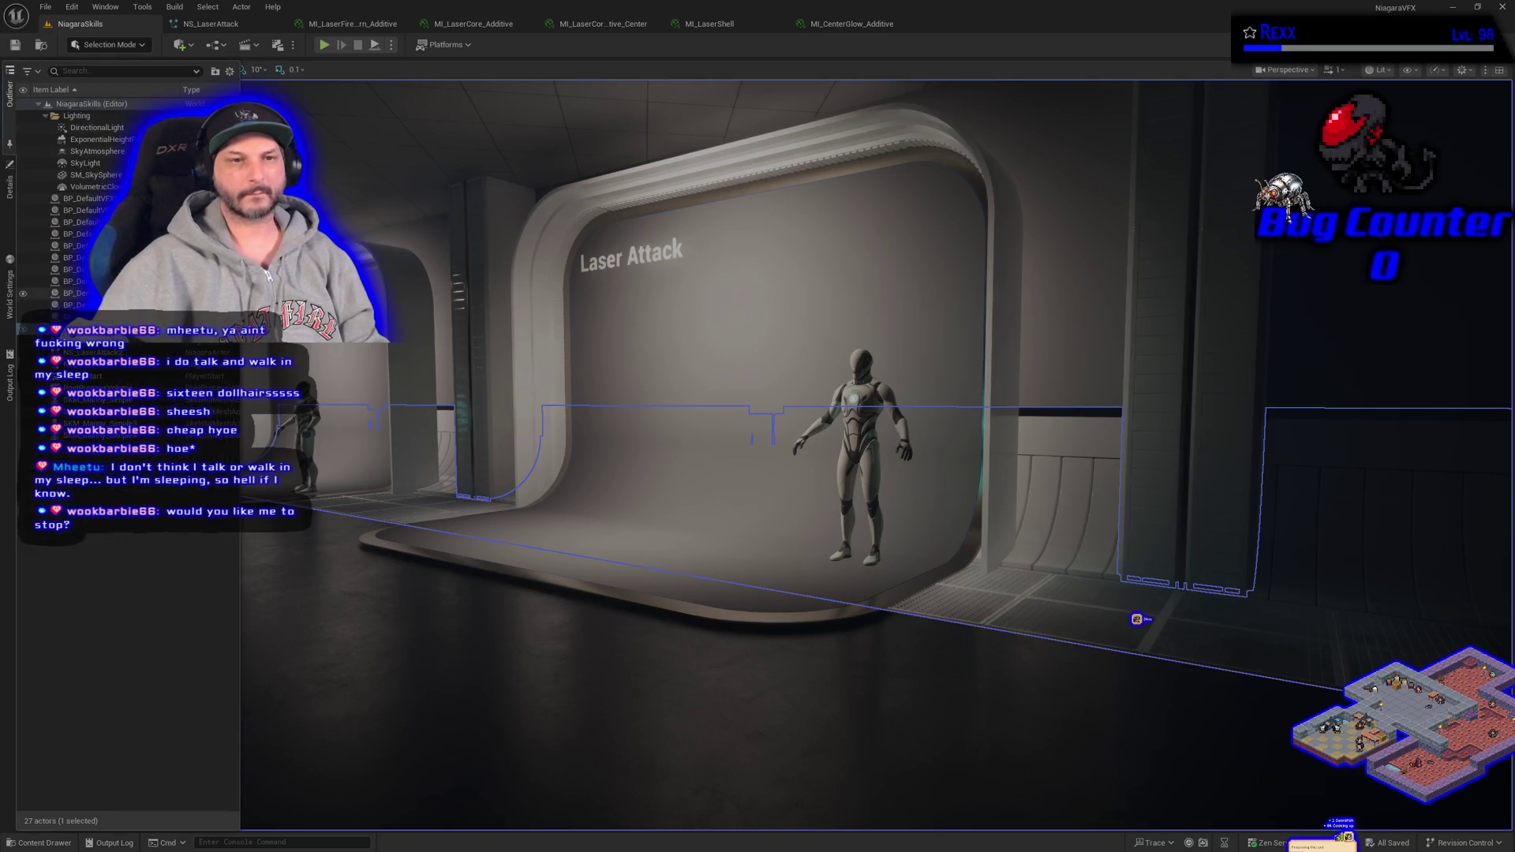
pyautogui.click(10, 181)
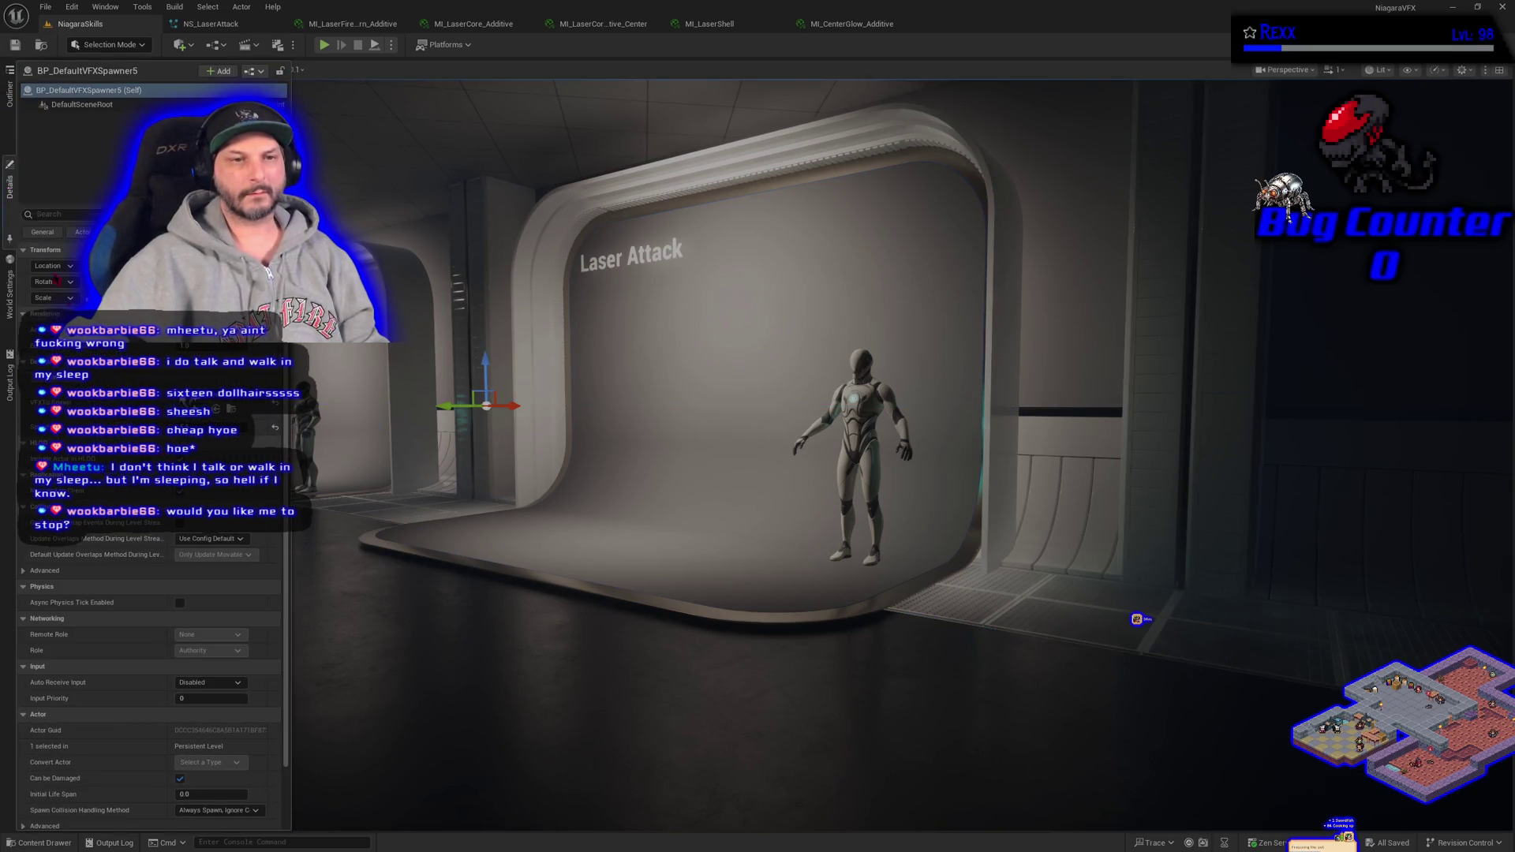
pyautogui.click(353, 513)
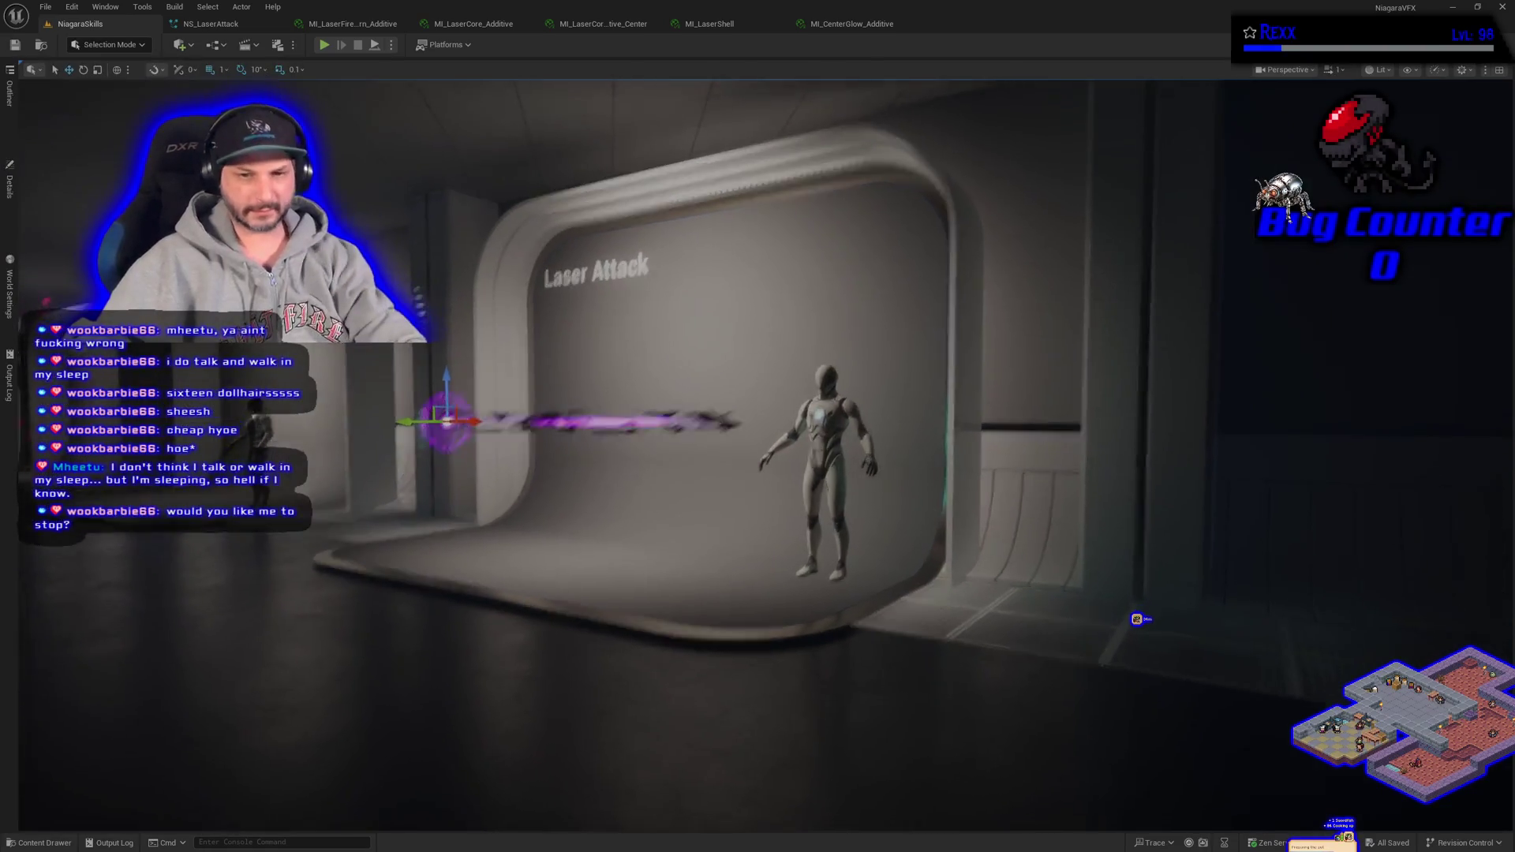
pyautogui.click(352, 513)
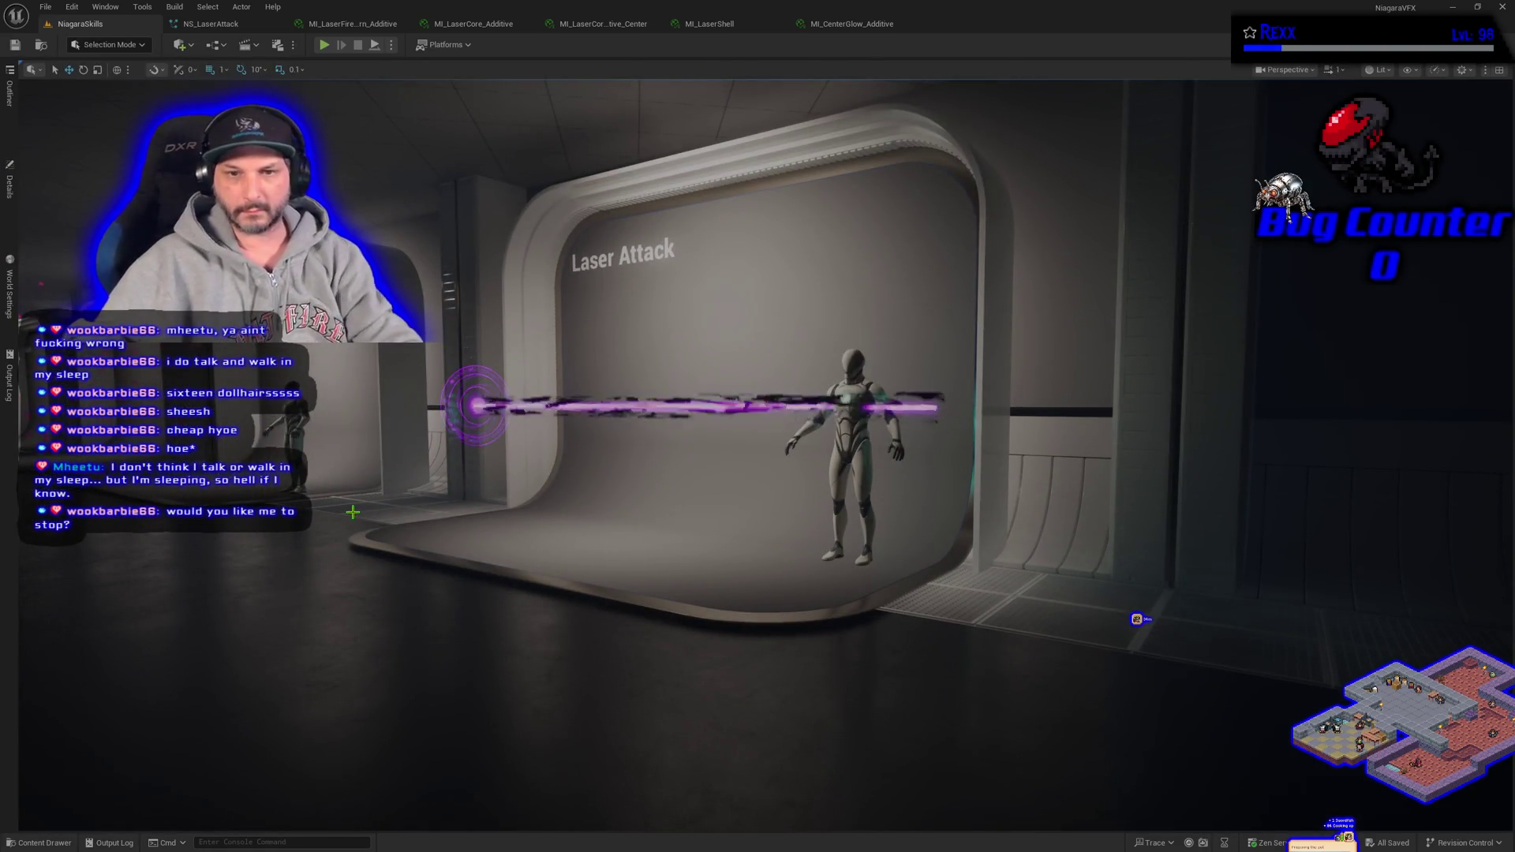
# - Reframe the viewport toward the mannequin, reopen the spawner's details, and return to NS_LaserAttack
pyautogui.scroll(5, 353, 513)
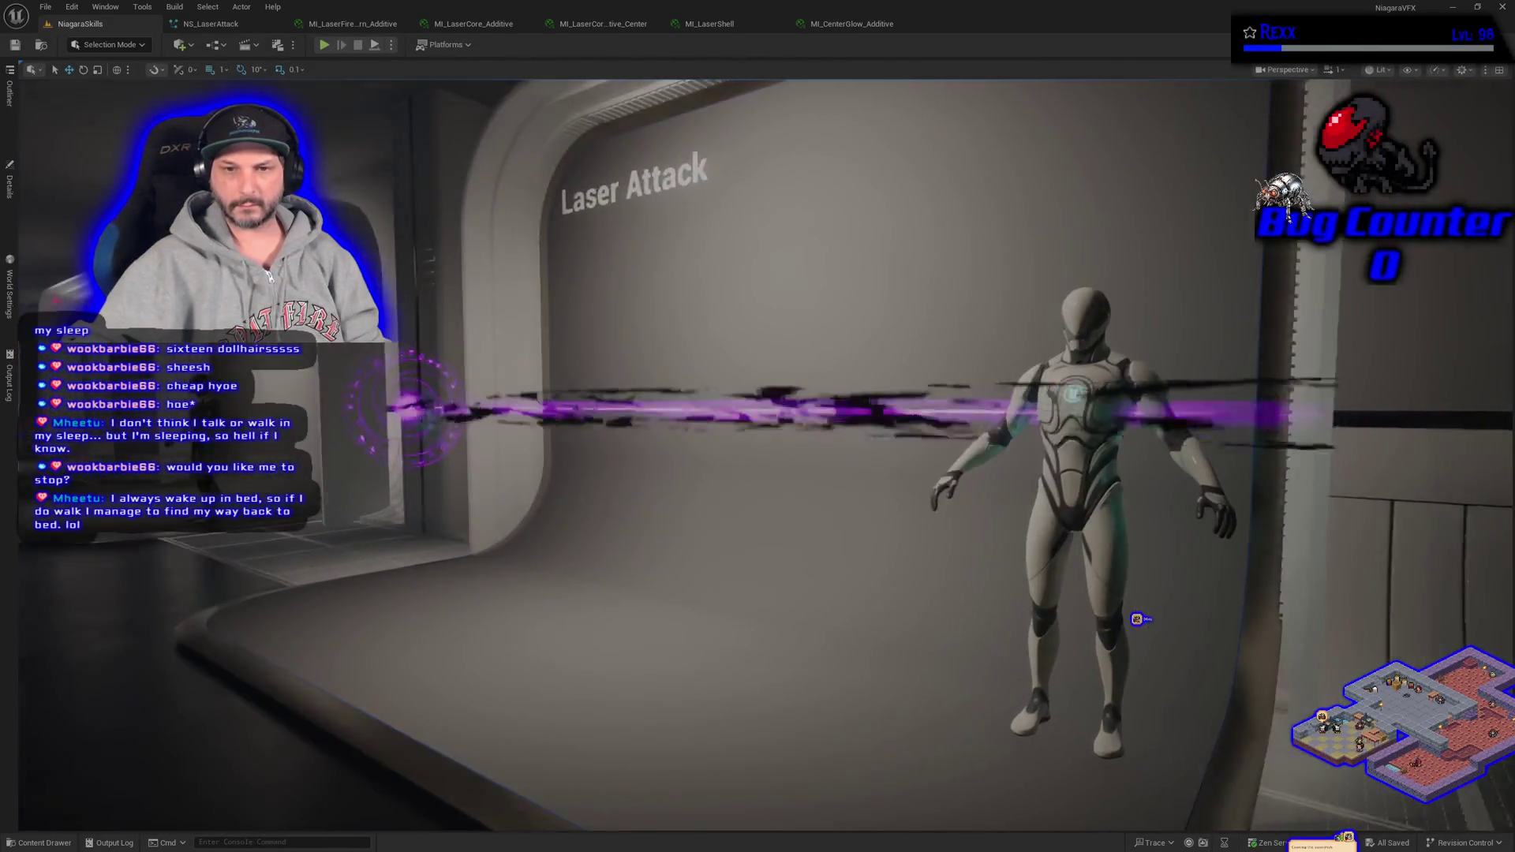
pyautogui.moveTo(352, 509)
pyautogui.mouseDown()
pyautogui.moveTo(284, 473)
pyautogui.moveTo(362, 527)
pyautogui.mouseUp()
pyautogui.moveTo(55, 304)
pyautogui.mouseDown()
pyautogui.moveTo(55, 332)
pyautogui.moveTo(55, 304)
pyautogui.mouseUp()
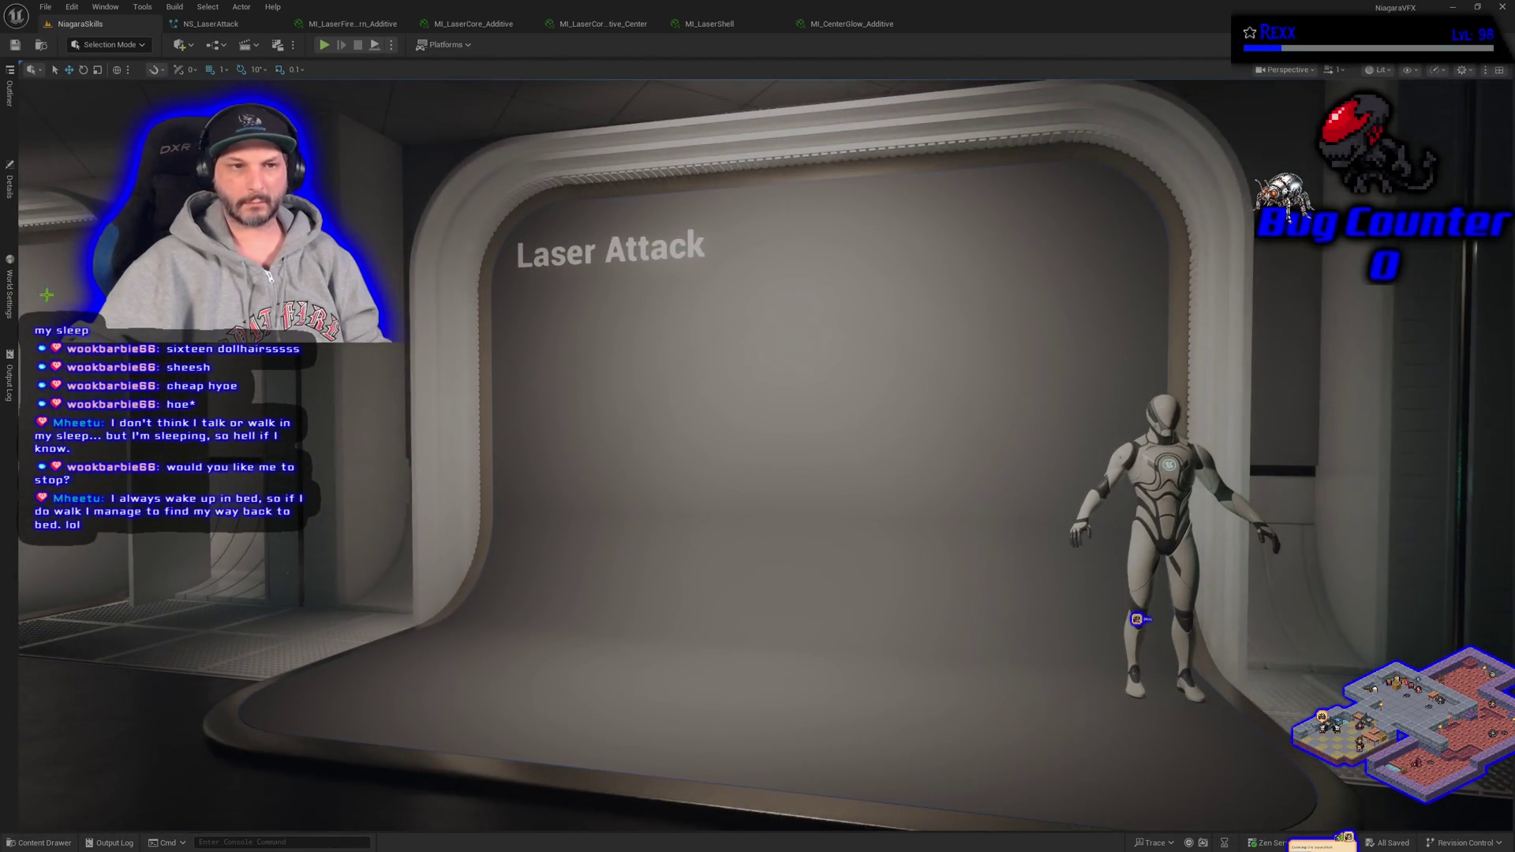
pyautogui.click(10, 183)
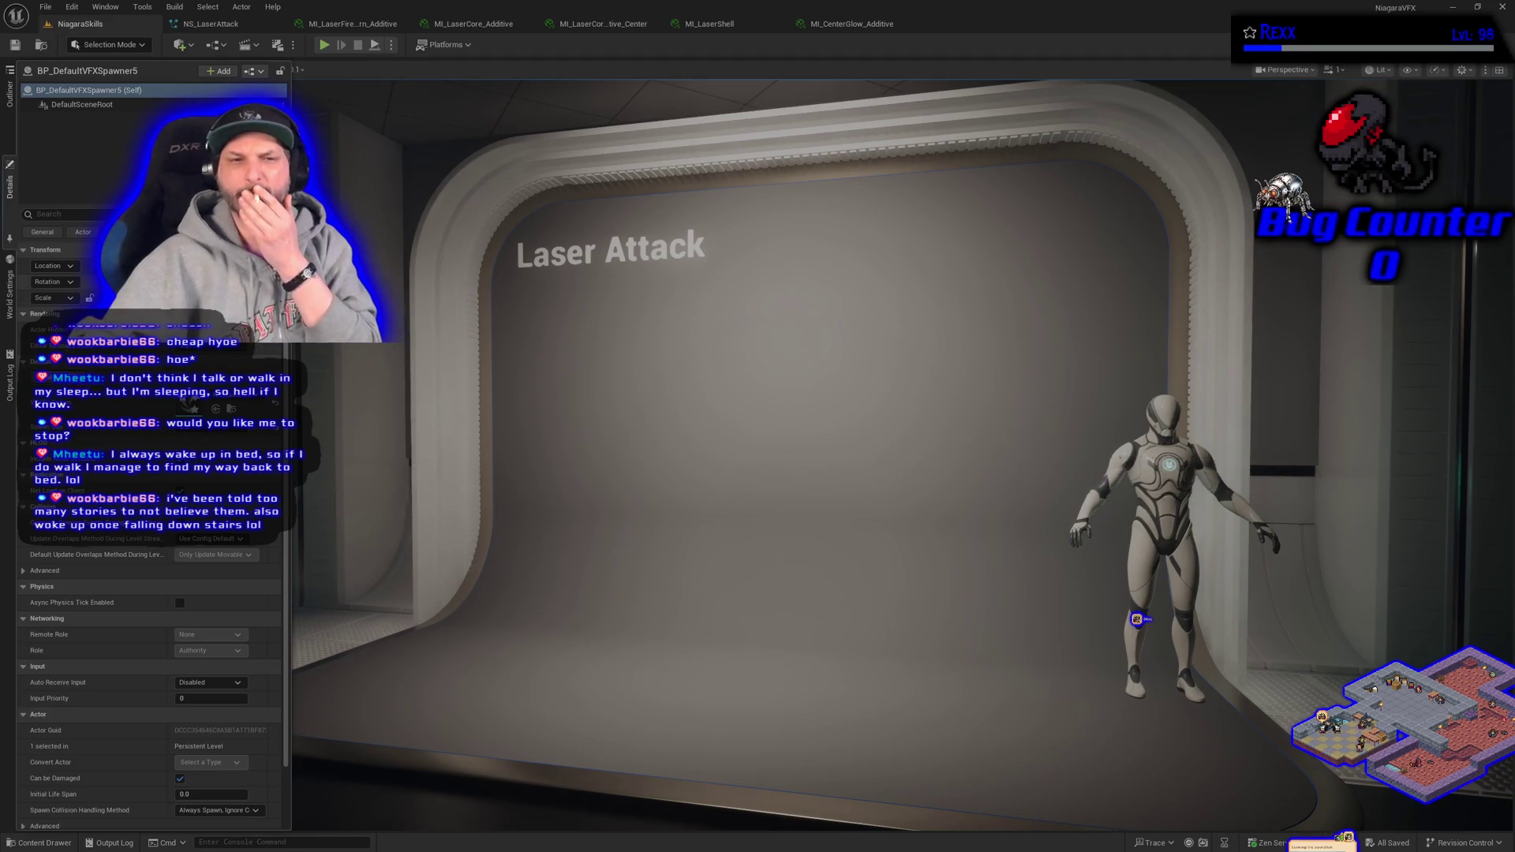
pyautogui.click(207, 22)
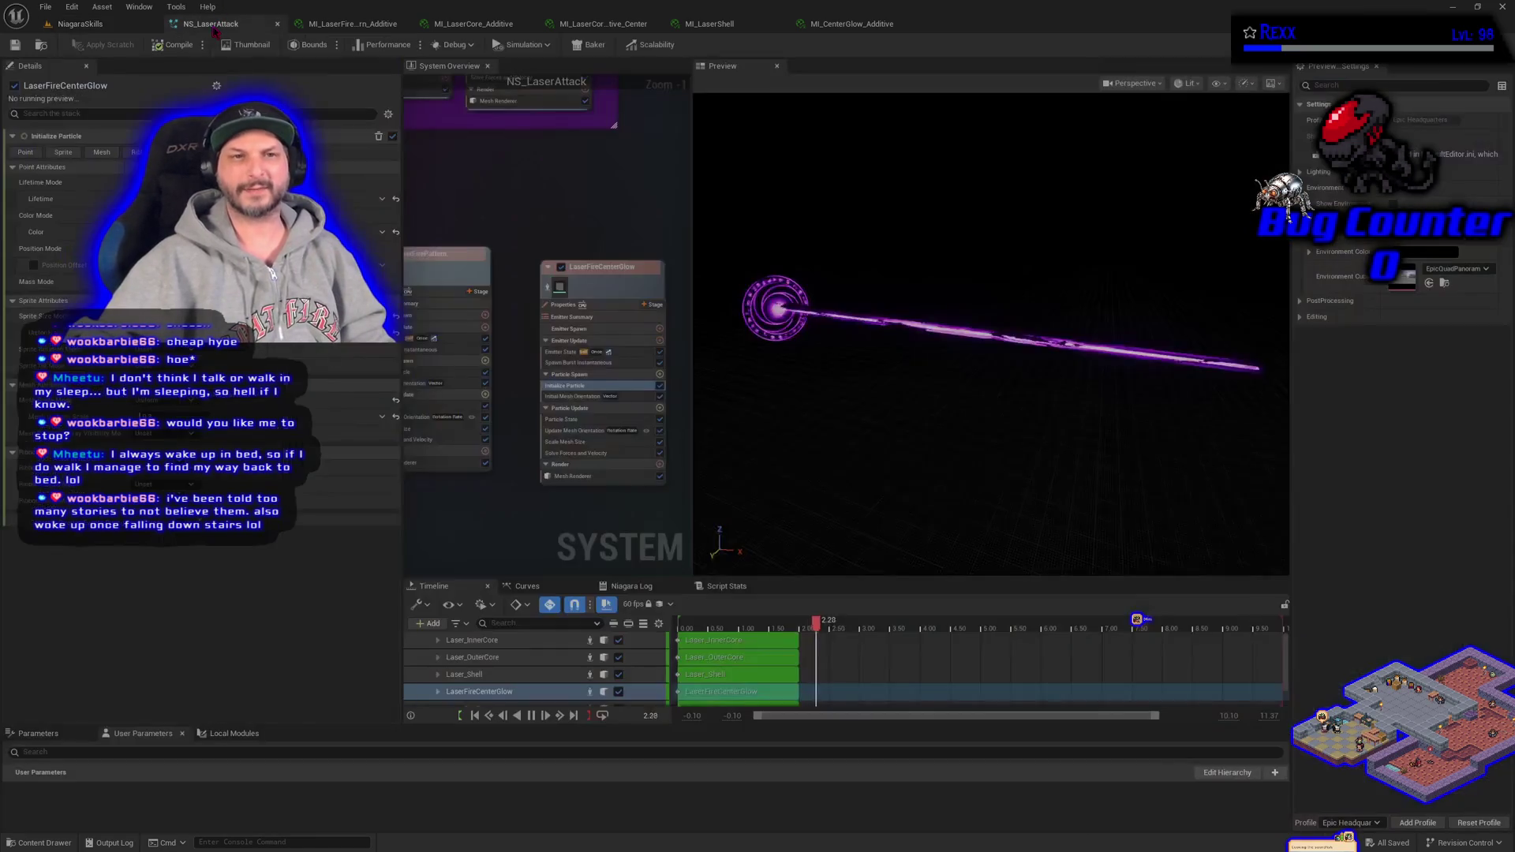
# - Change the Laser_Shell Initialize Particle value from 1.2 to 1.0
pyautogui.click(599, 268)
pyautogui.moveTo(503, 195); pyautogui.dragTo(588, 476)
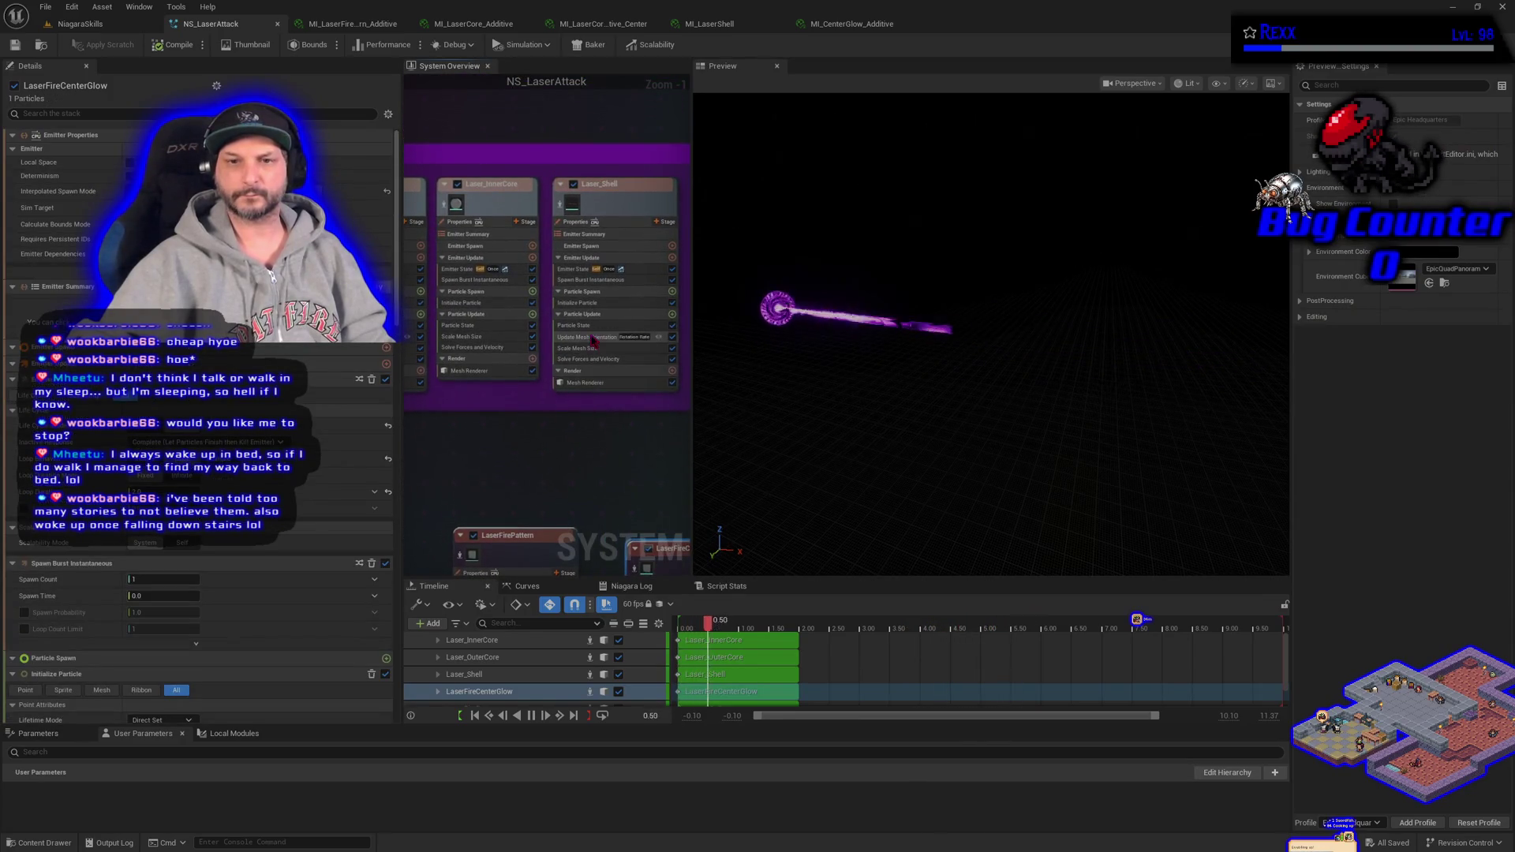
pyautogui.click(581, 303)
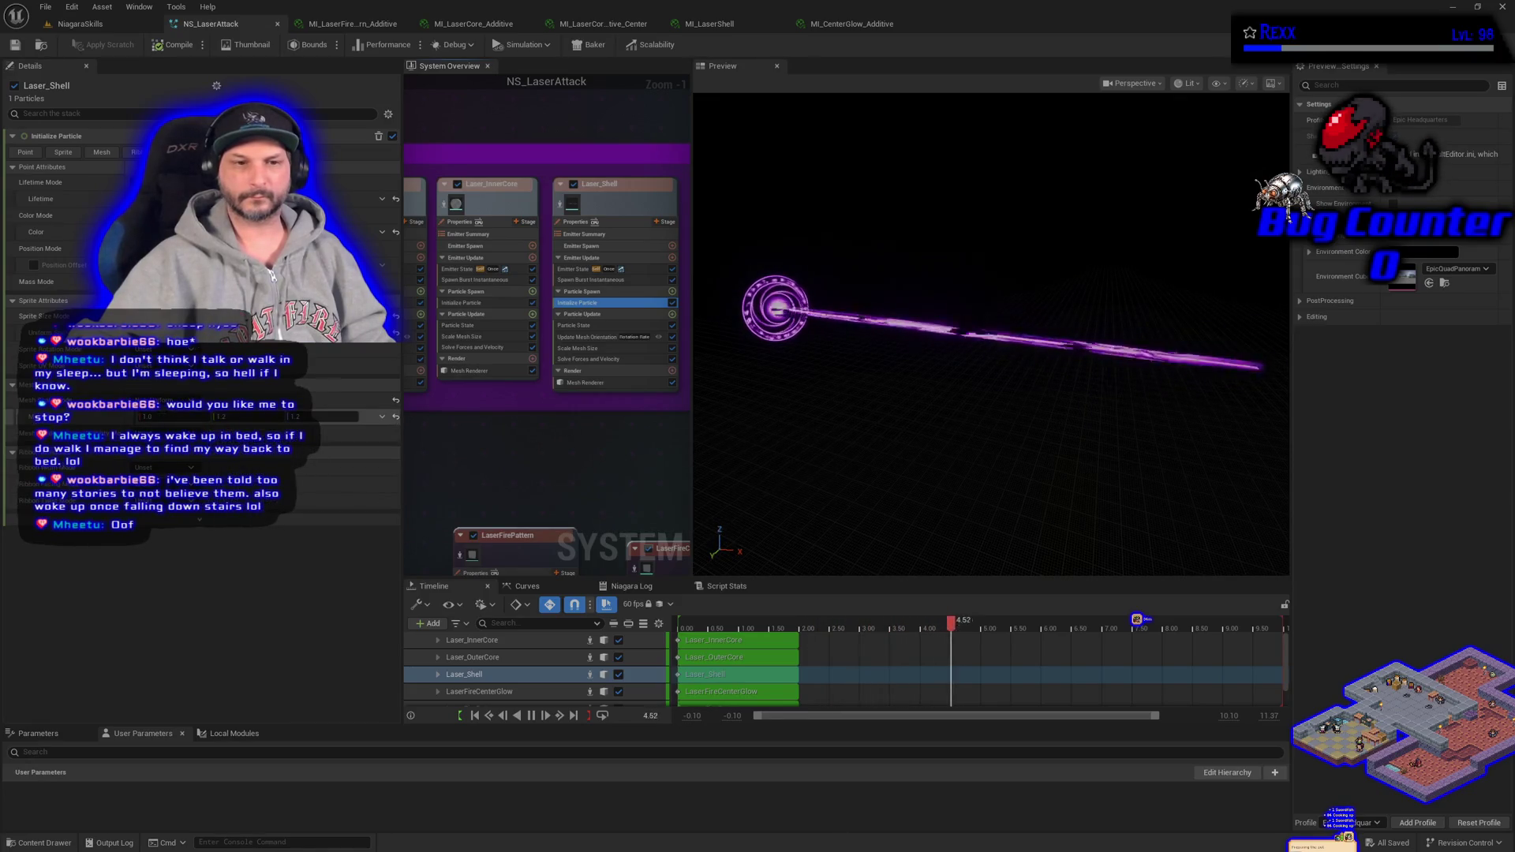
pyautogui.click(148, 417)
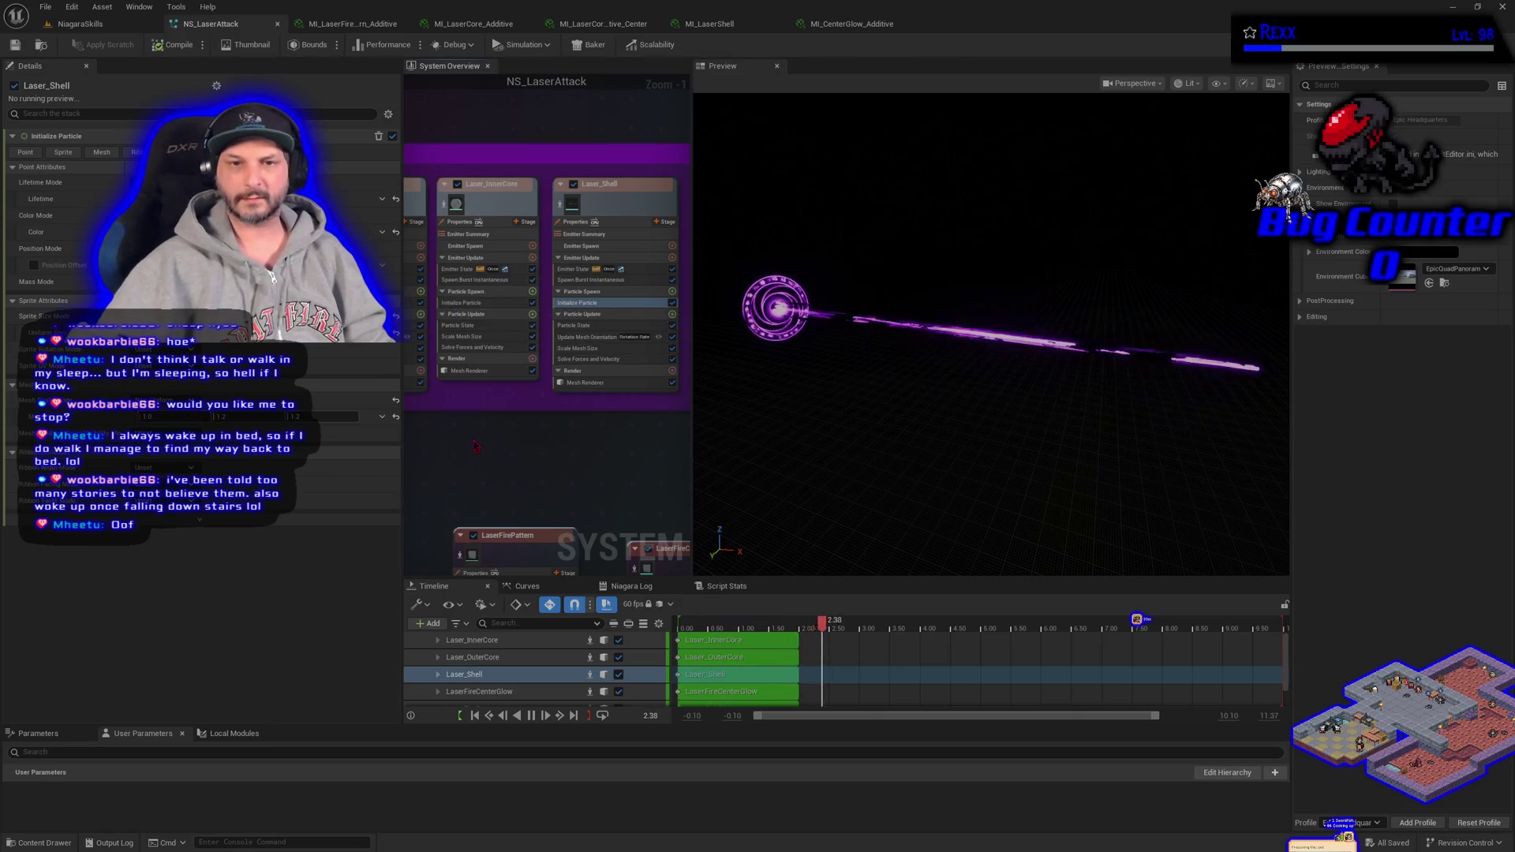
pyautogui.click(457, 309)
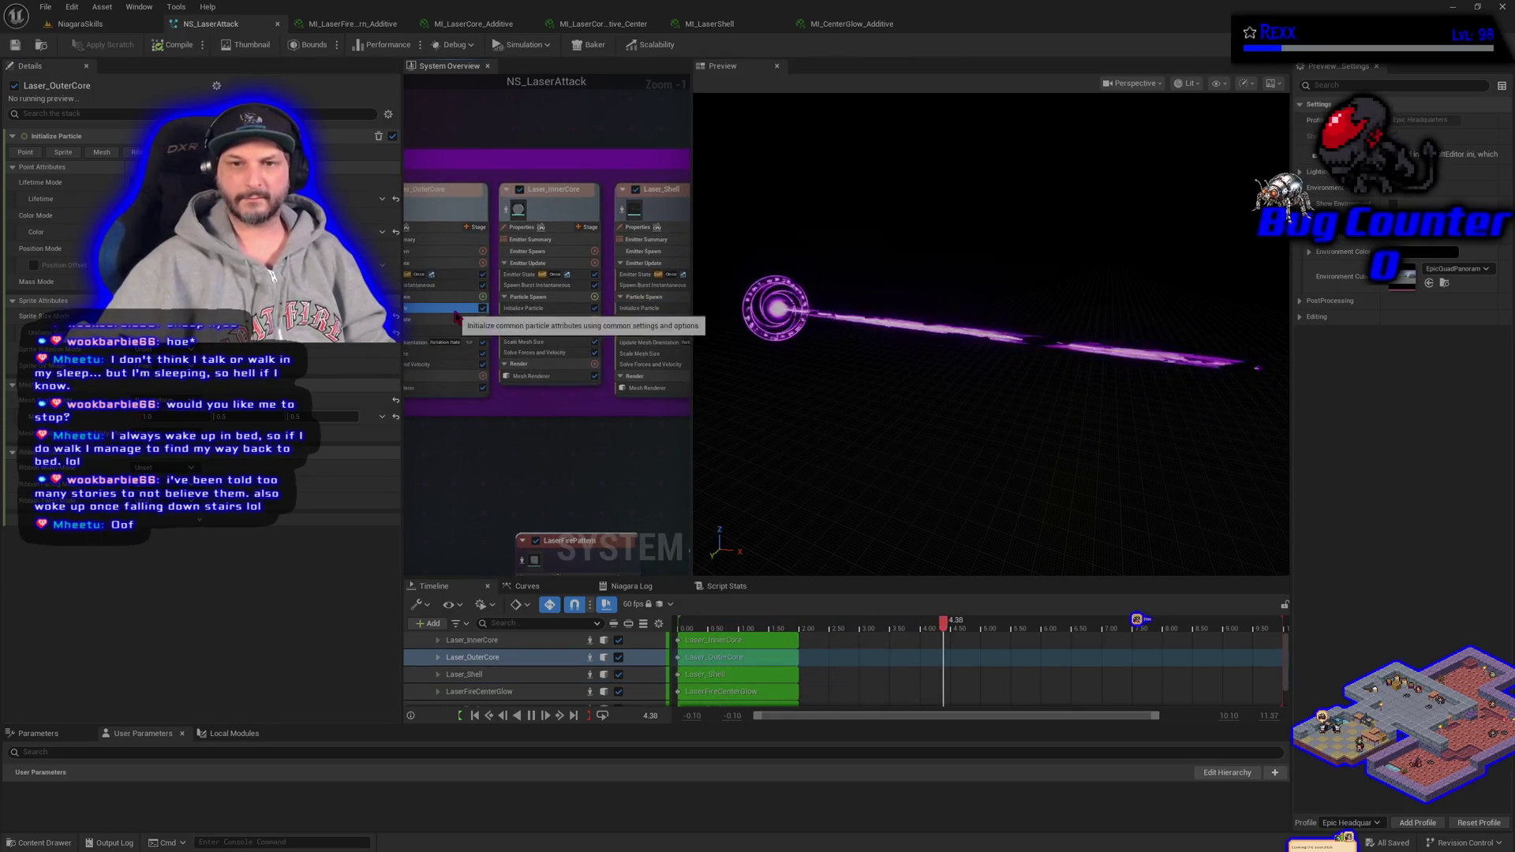
pyautogui.click(631, 309)
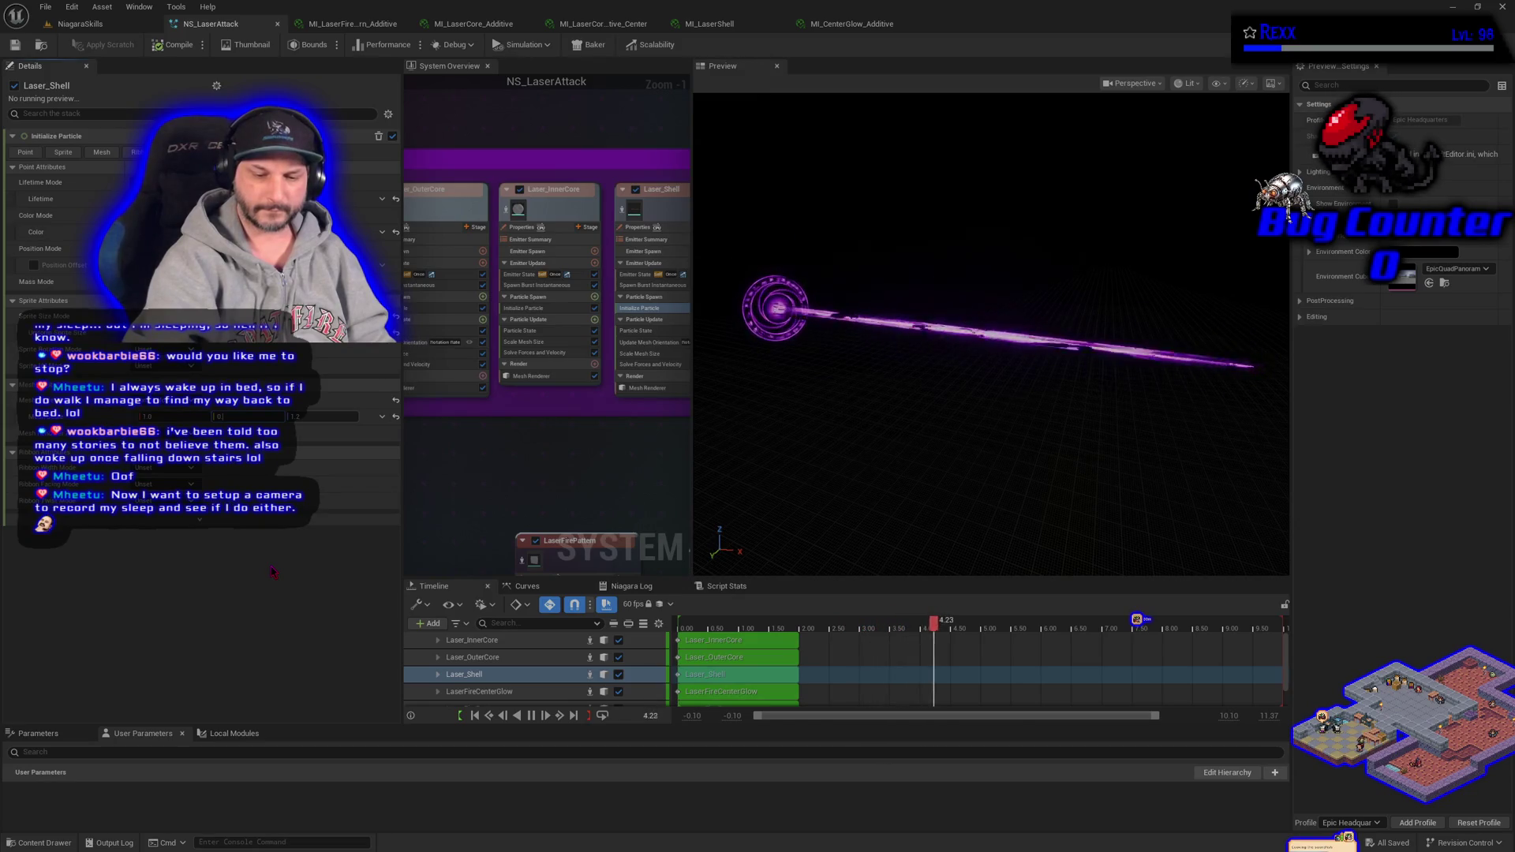
pyautogui.write('1.0')
pyautogui.press('Return')
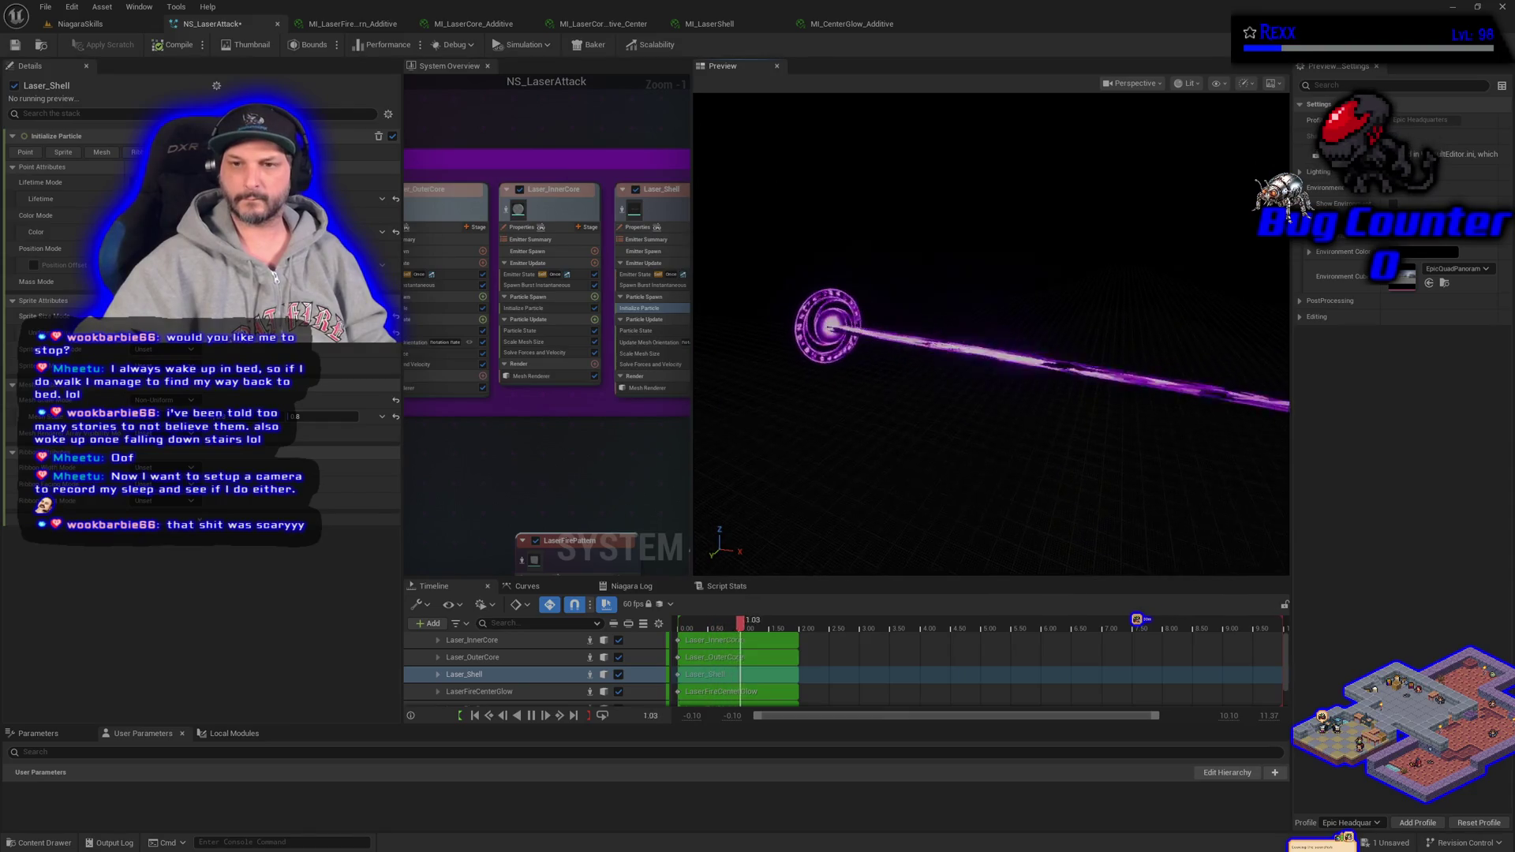
pyautogui.click(87, 26)
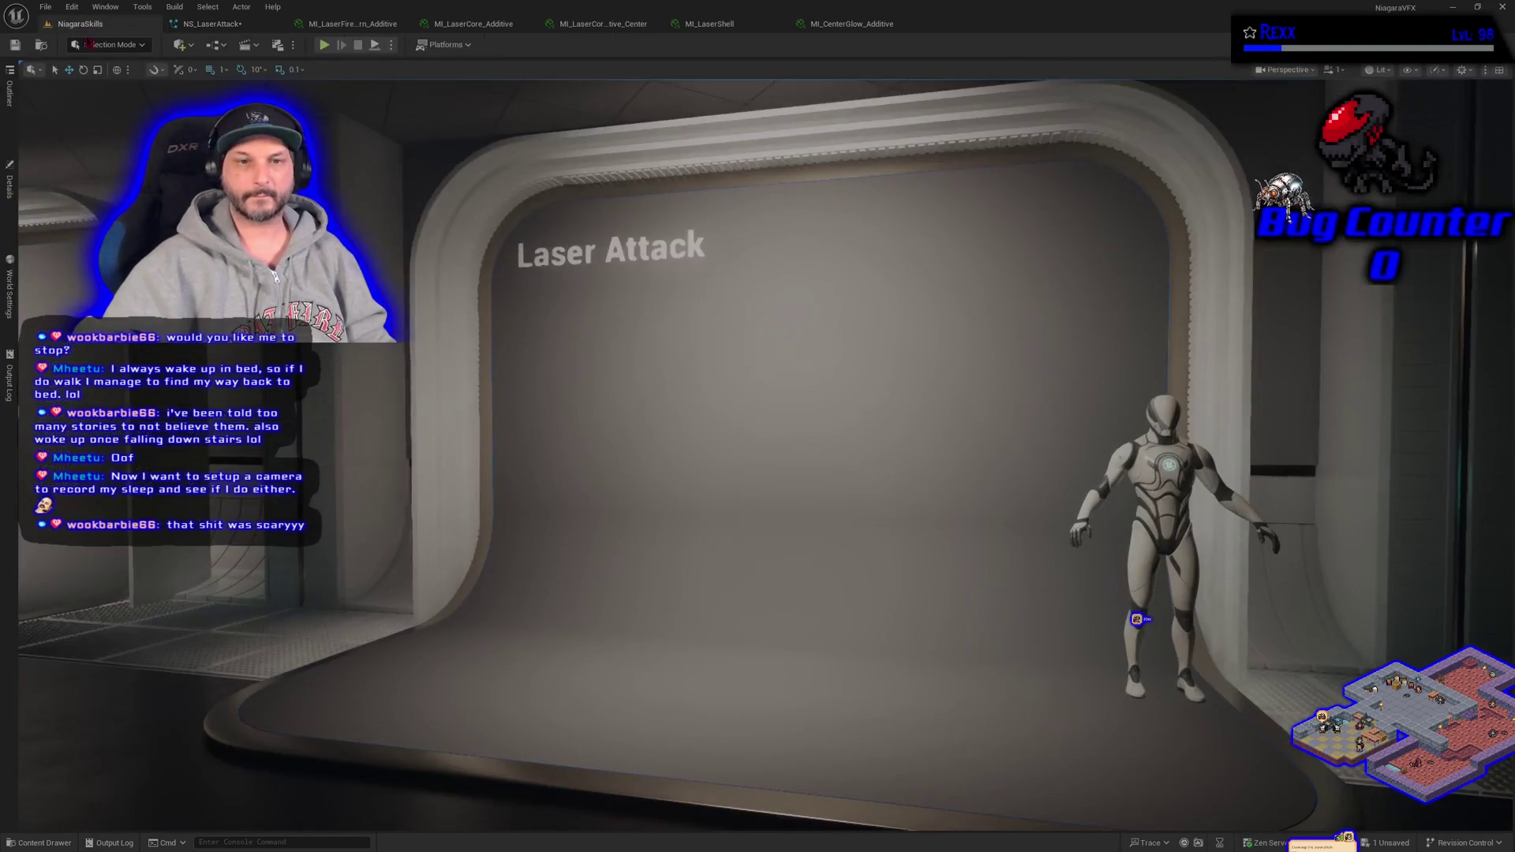
# - Test-fire the current laser from the spawner actor in the level
pyautogui.click(9, 185)
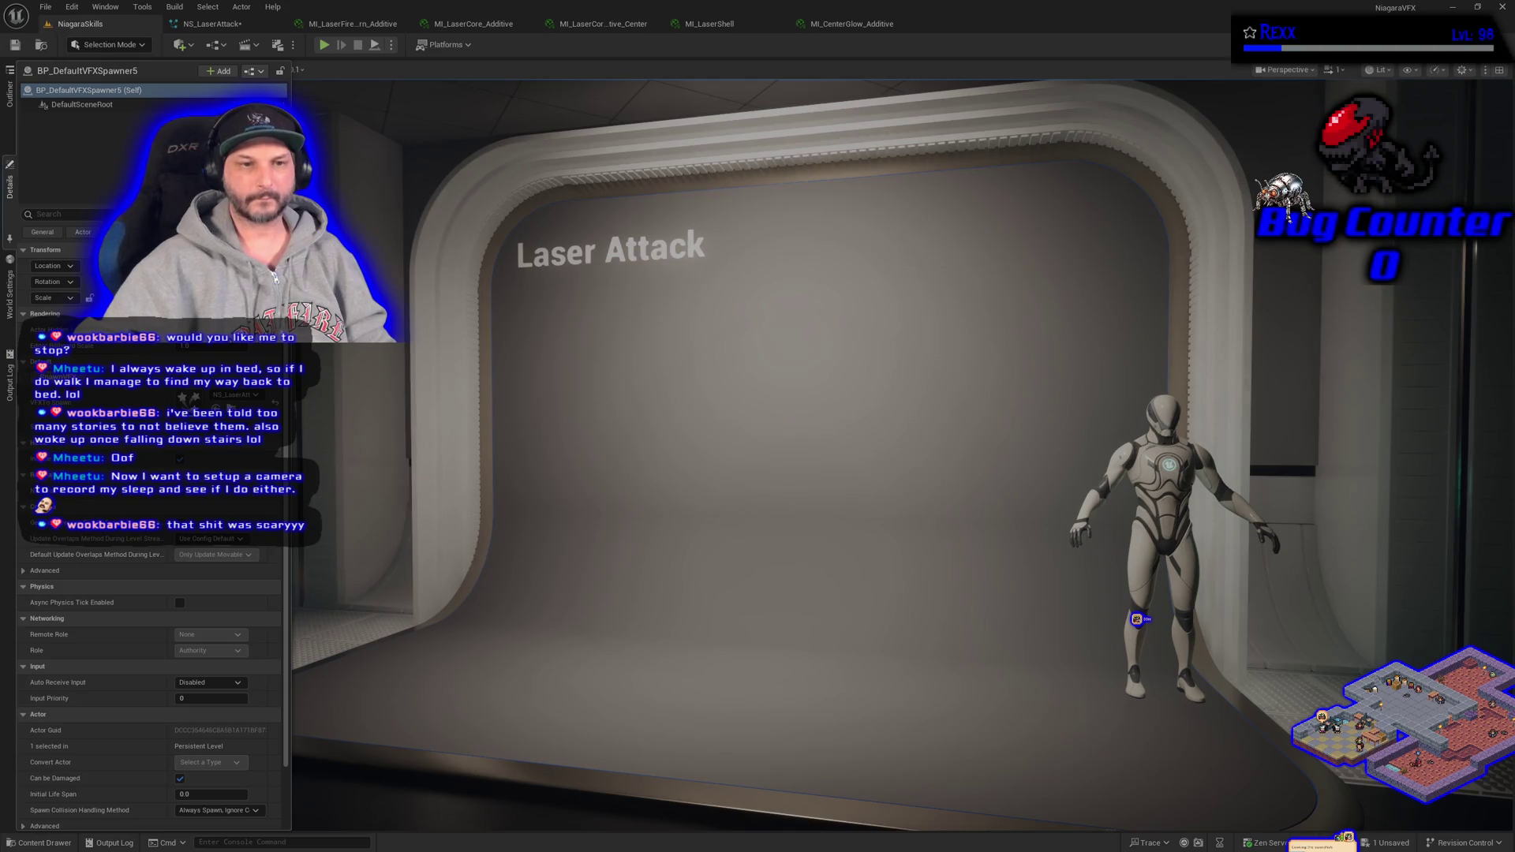
pyautogui.click(96, 395)
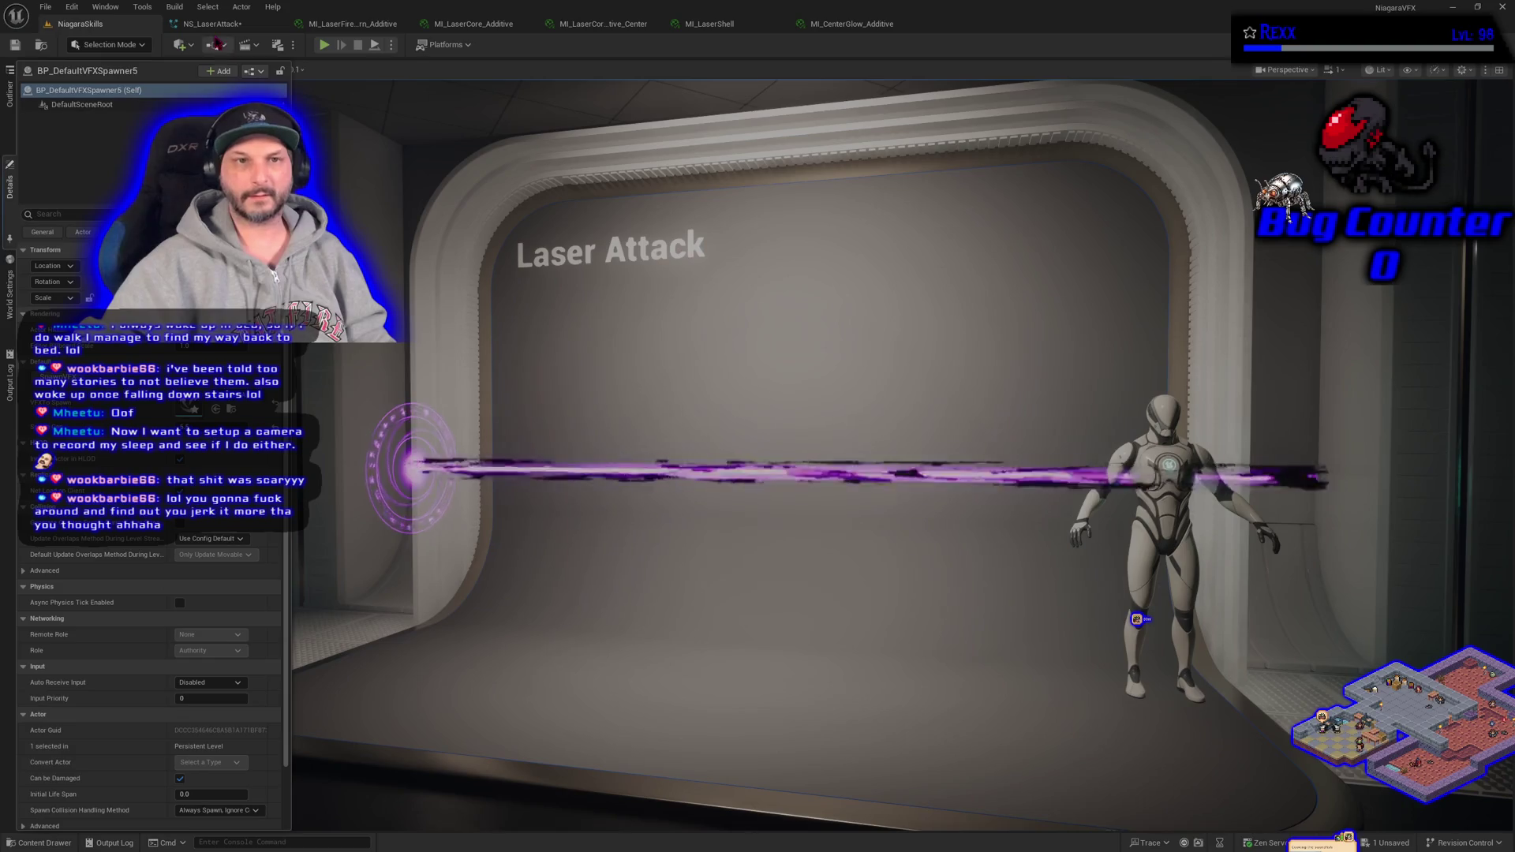
pyautogui.click(209, 24)
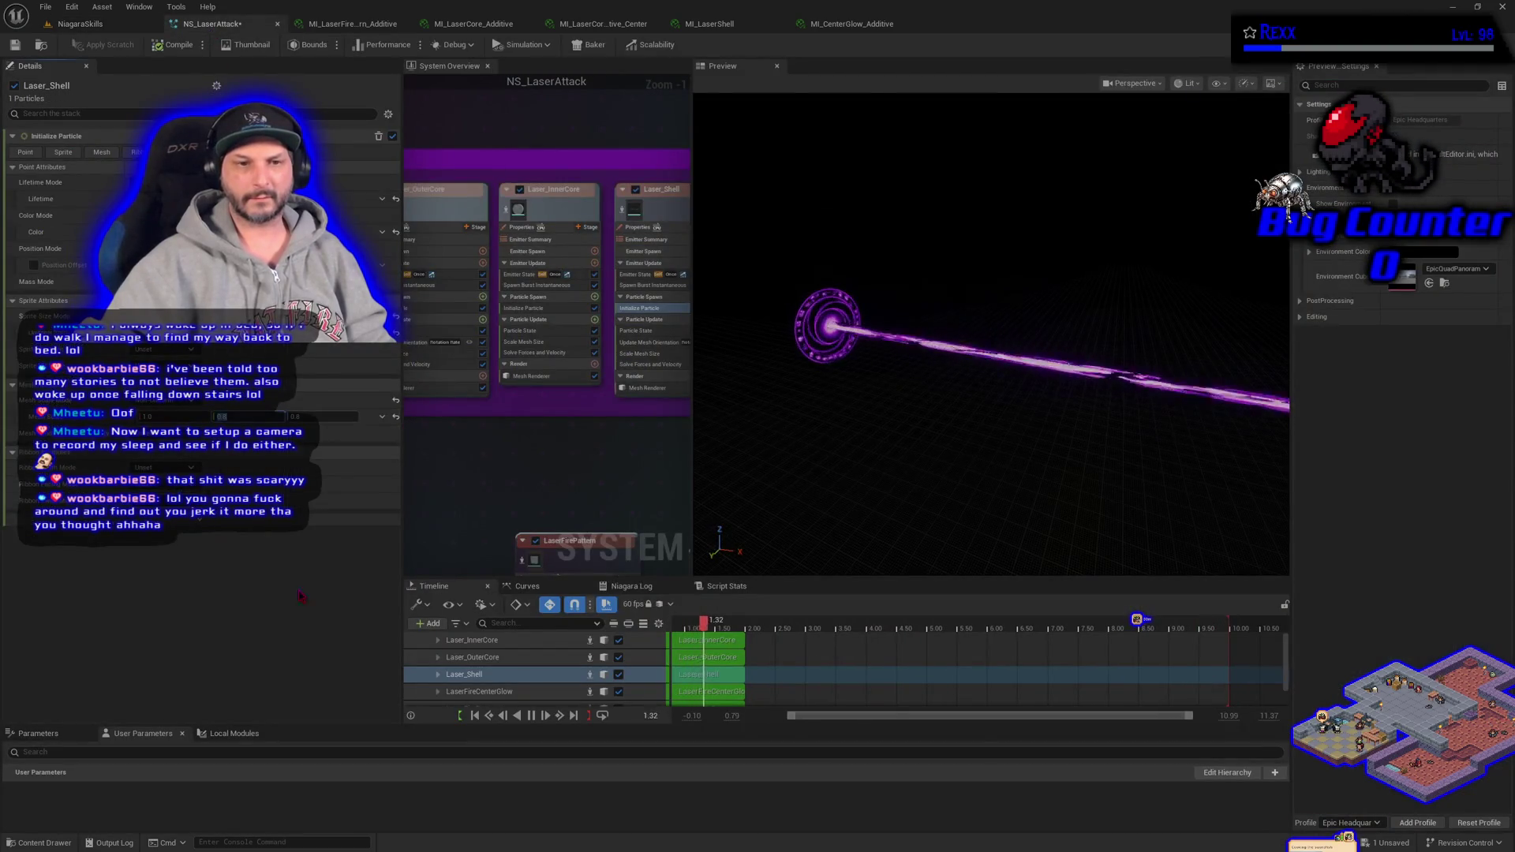
# - Set Laser_Shell's first Mesh Scale value to 0.6 and save NS_LaserAttack
pyautogui.write('.6')
pyautogui.press('Tab')
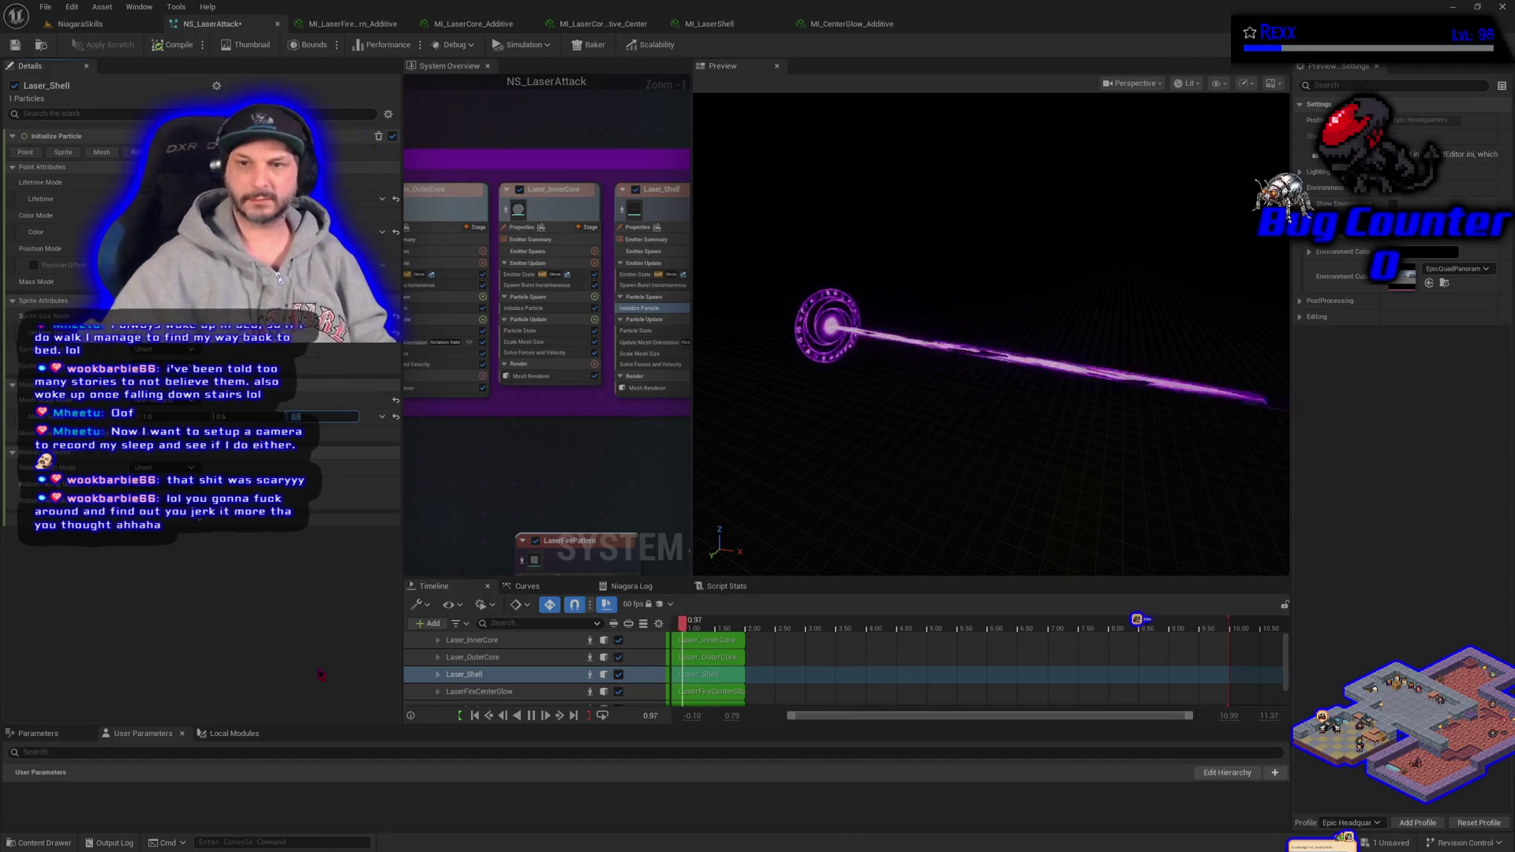
pyautogui.click(13, 45)
# - Set the next Laser_Shell Mesh Scale value to 0.5
pyautogui.click(93, 27)
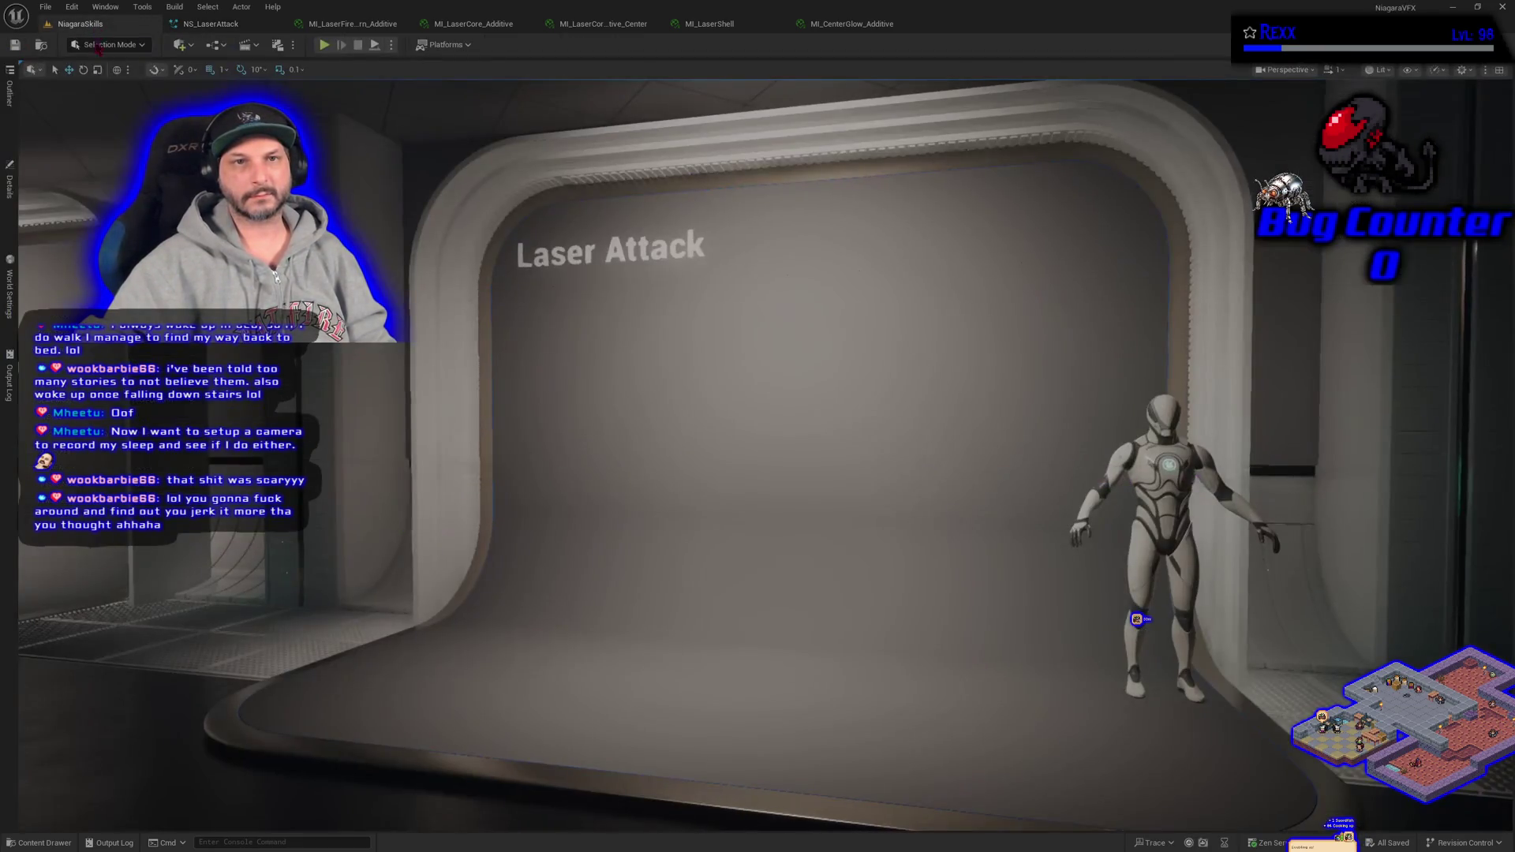
pyautogui.click(15, 219)
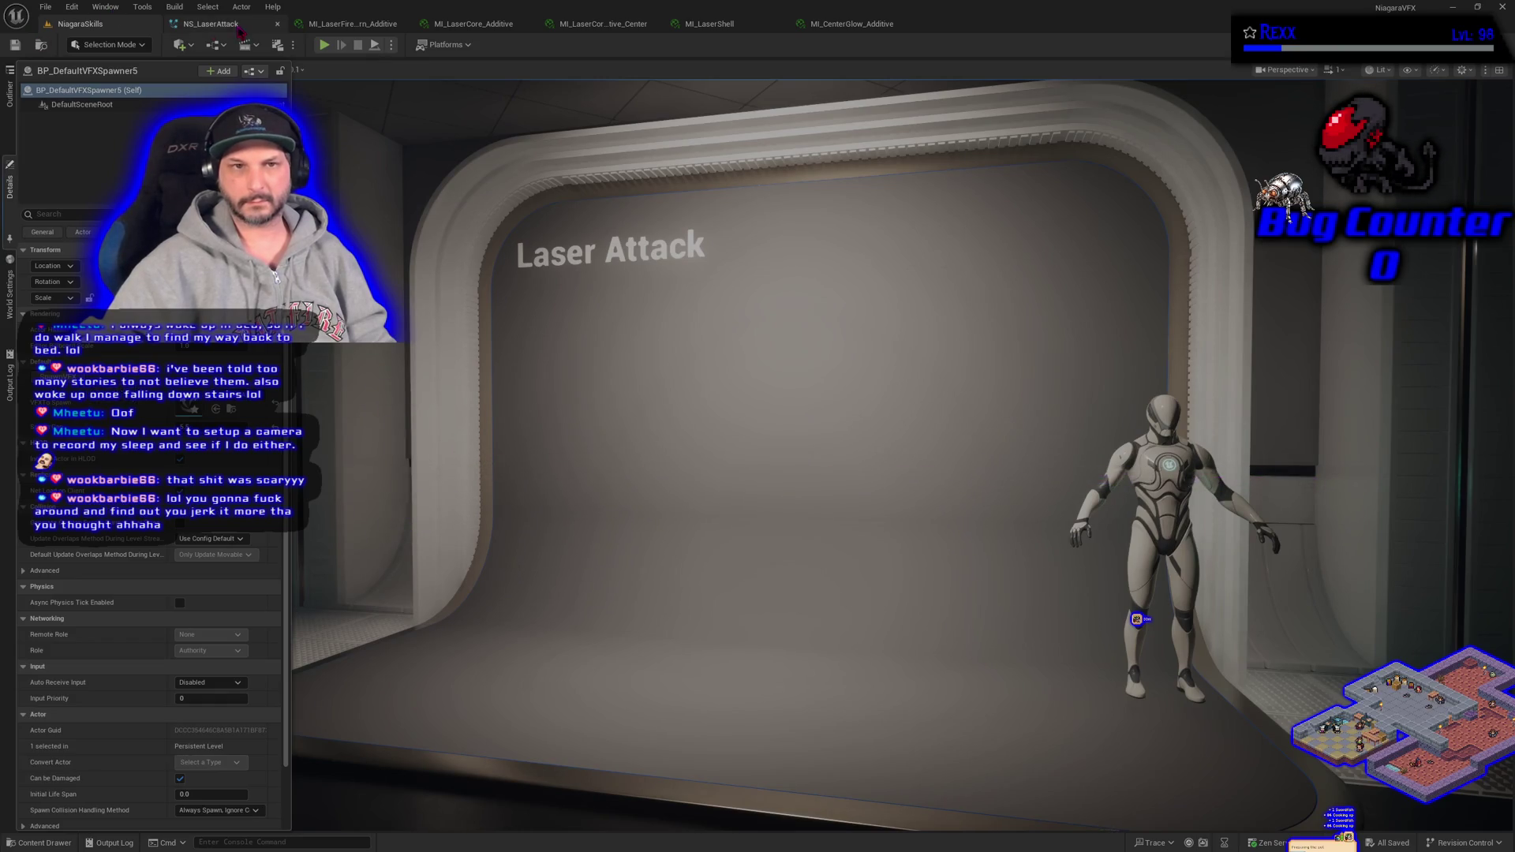
pyautogui.click(239, 29)
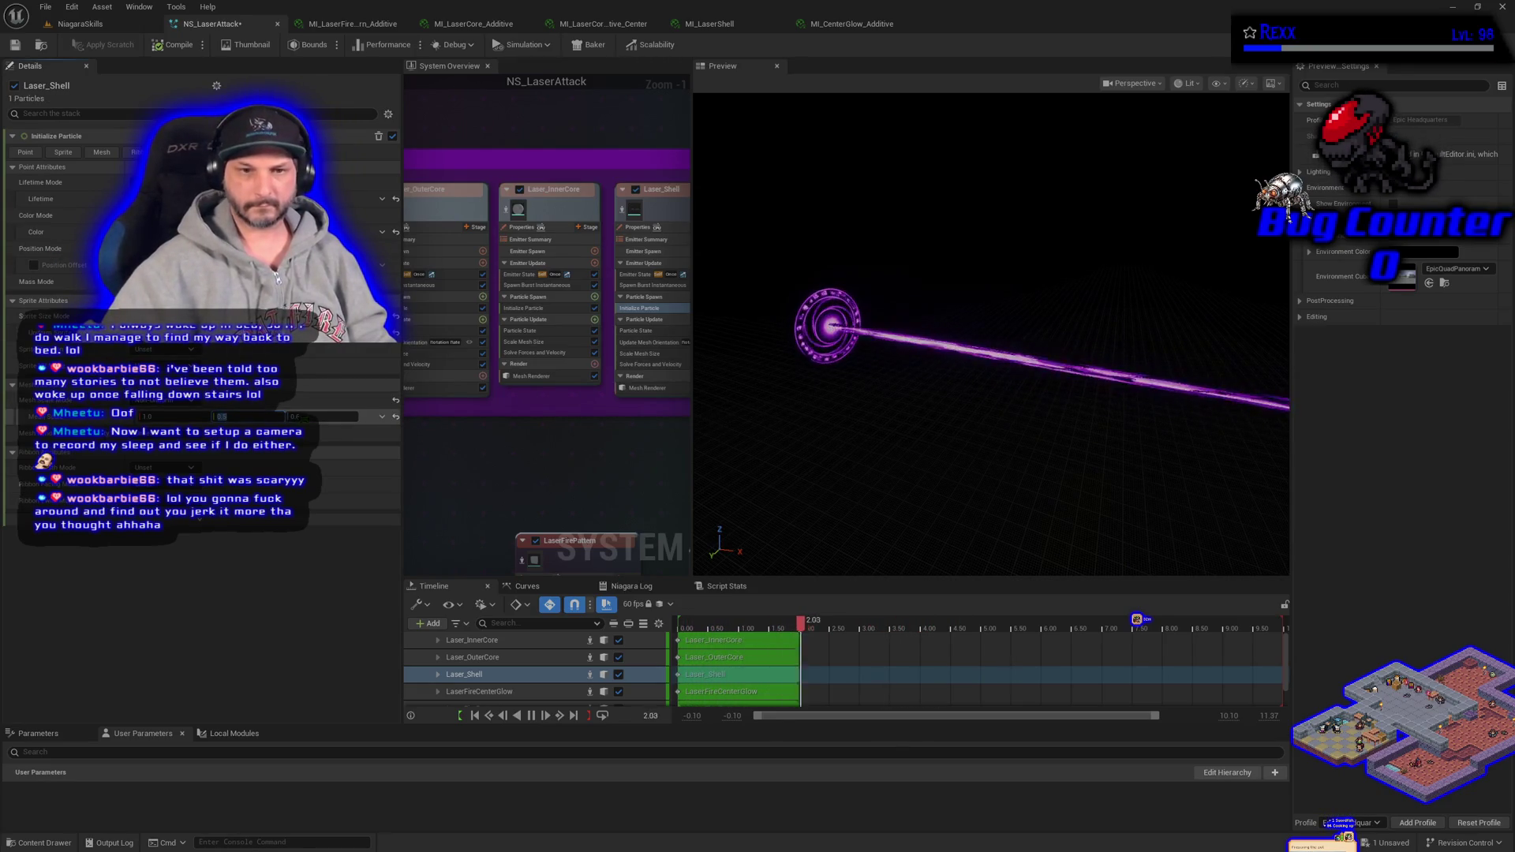
pyautogui.press('Tab')
pyautogui.write('0.5')
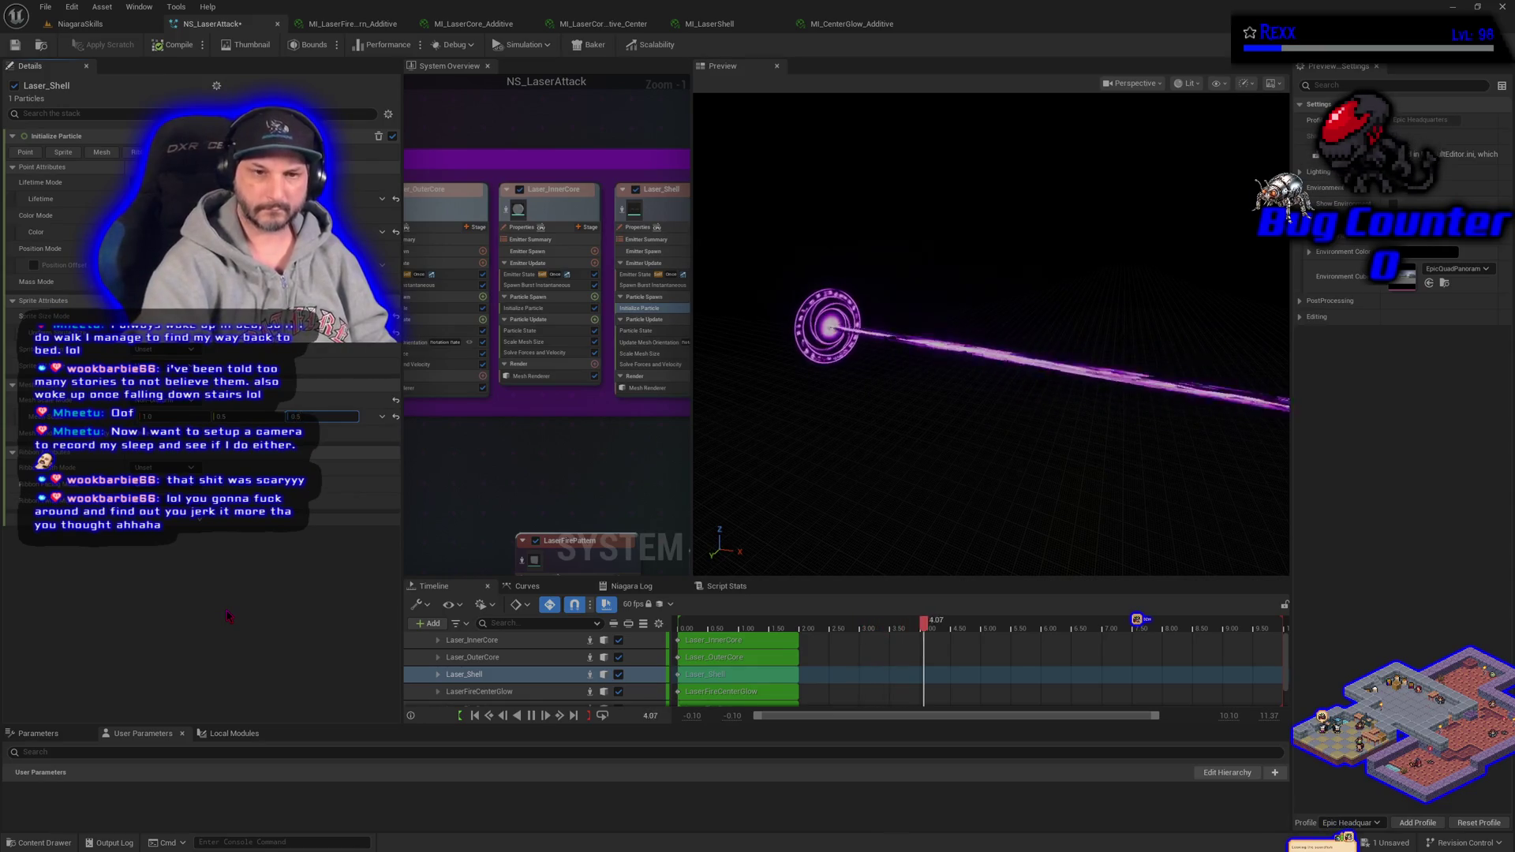
pyautogui.press('Return')
# - Test-fire the laser in the level to check the smaller shell
pyautogui.click(95, 25)
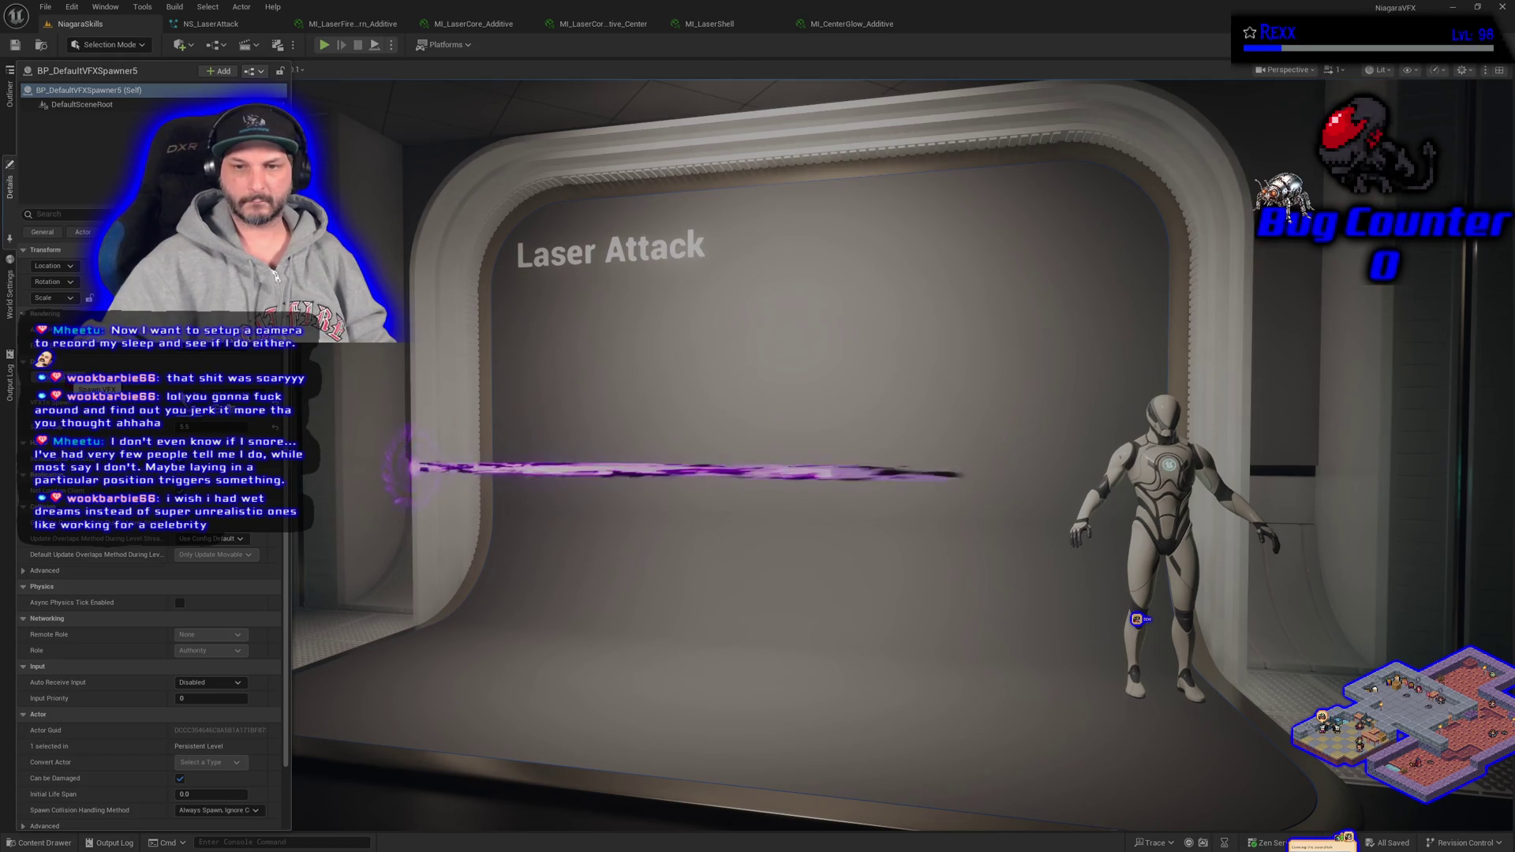
pyautogui.scroll(3, 498, 472)
pyautogui.scroll(4, 497, 471)
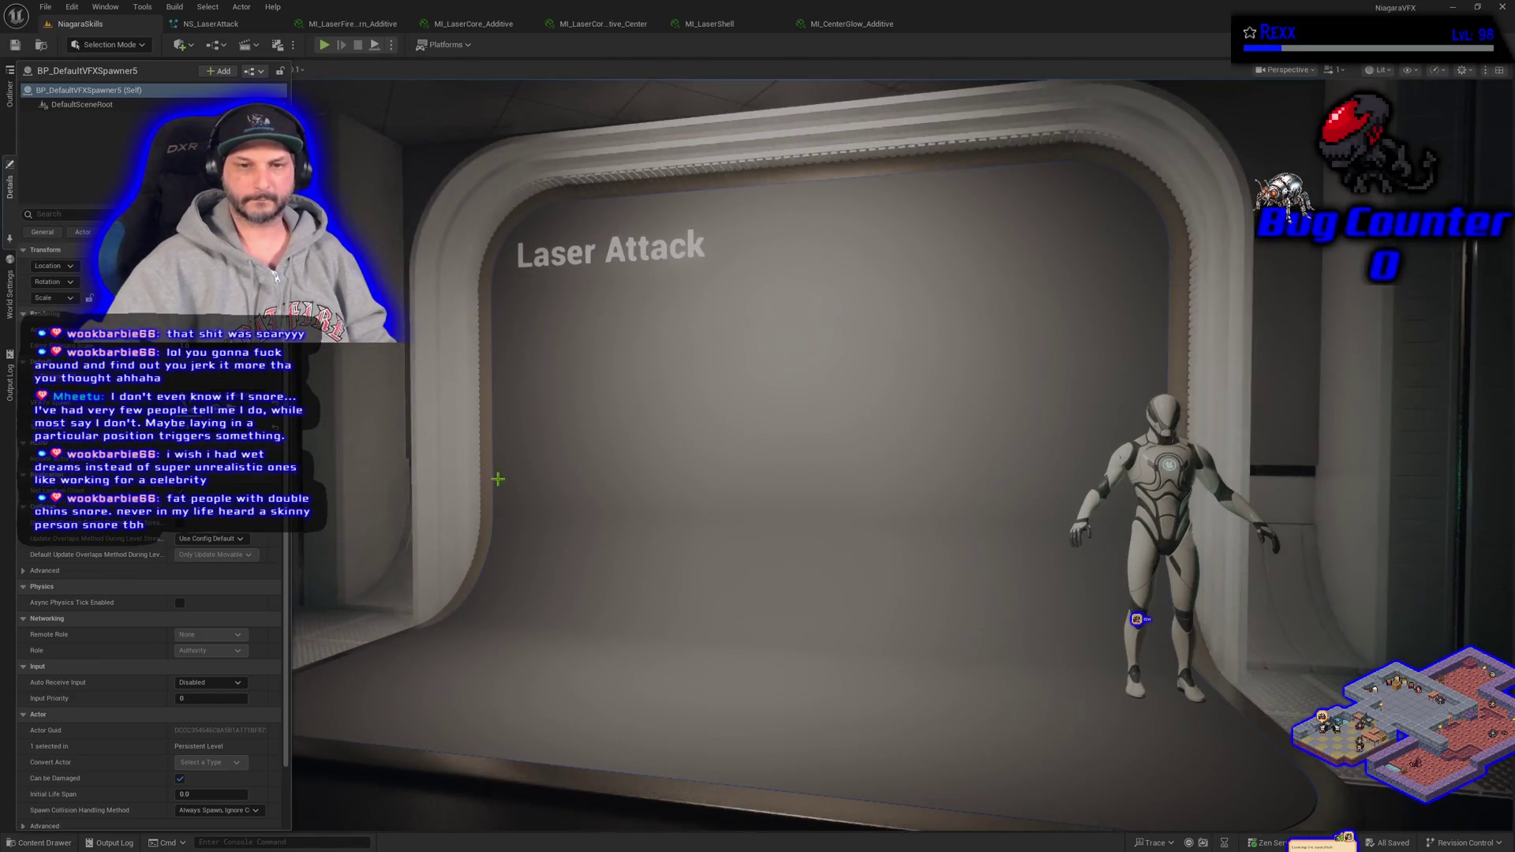
pyautogui.click(82, 388)
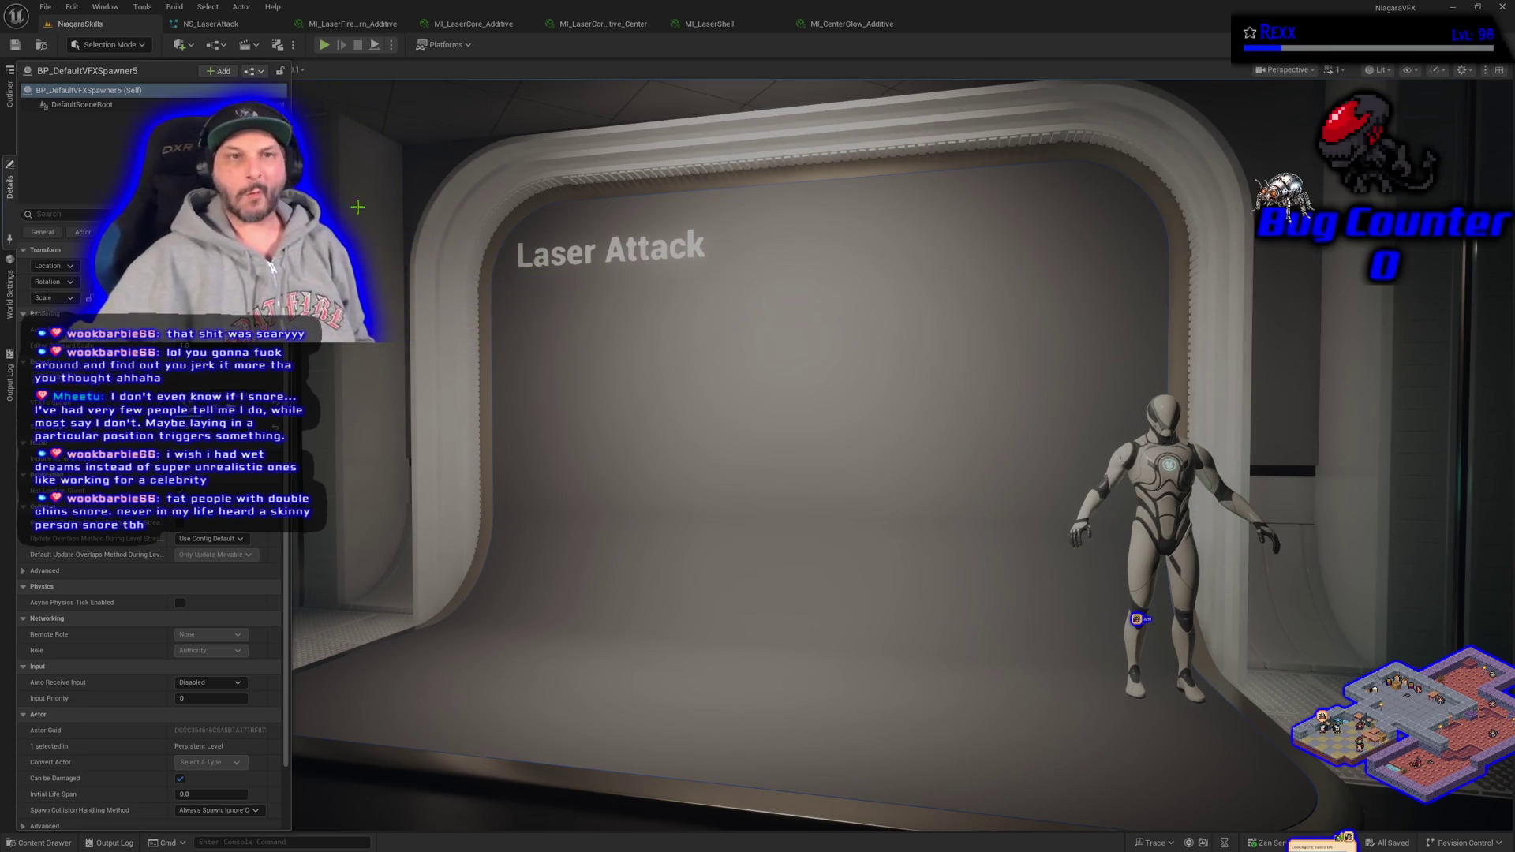
pyautogui.click(206, 25)
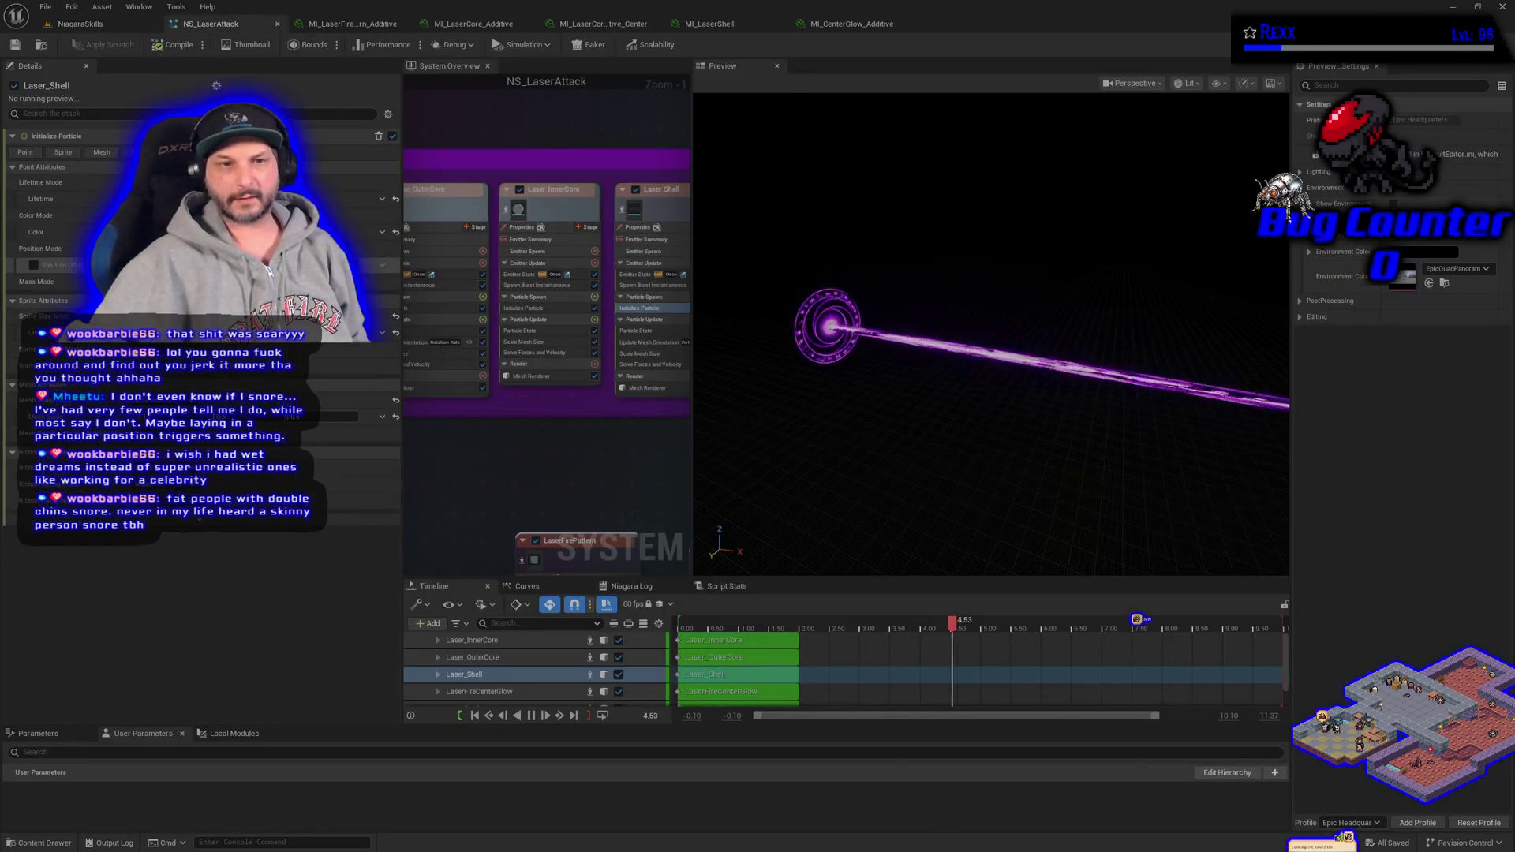
# - Lower Laser_Shell's colour alpha to 80 (hex 9C00F280) and compile NS_LaserAttack
pyautogui.click(261, 232)
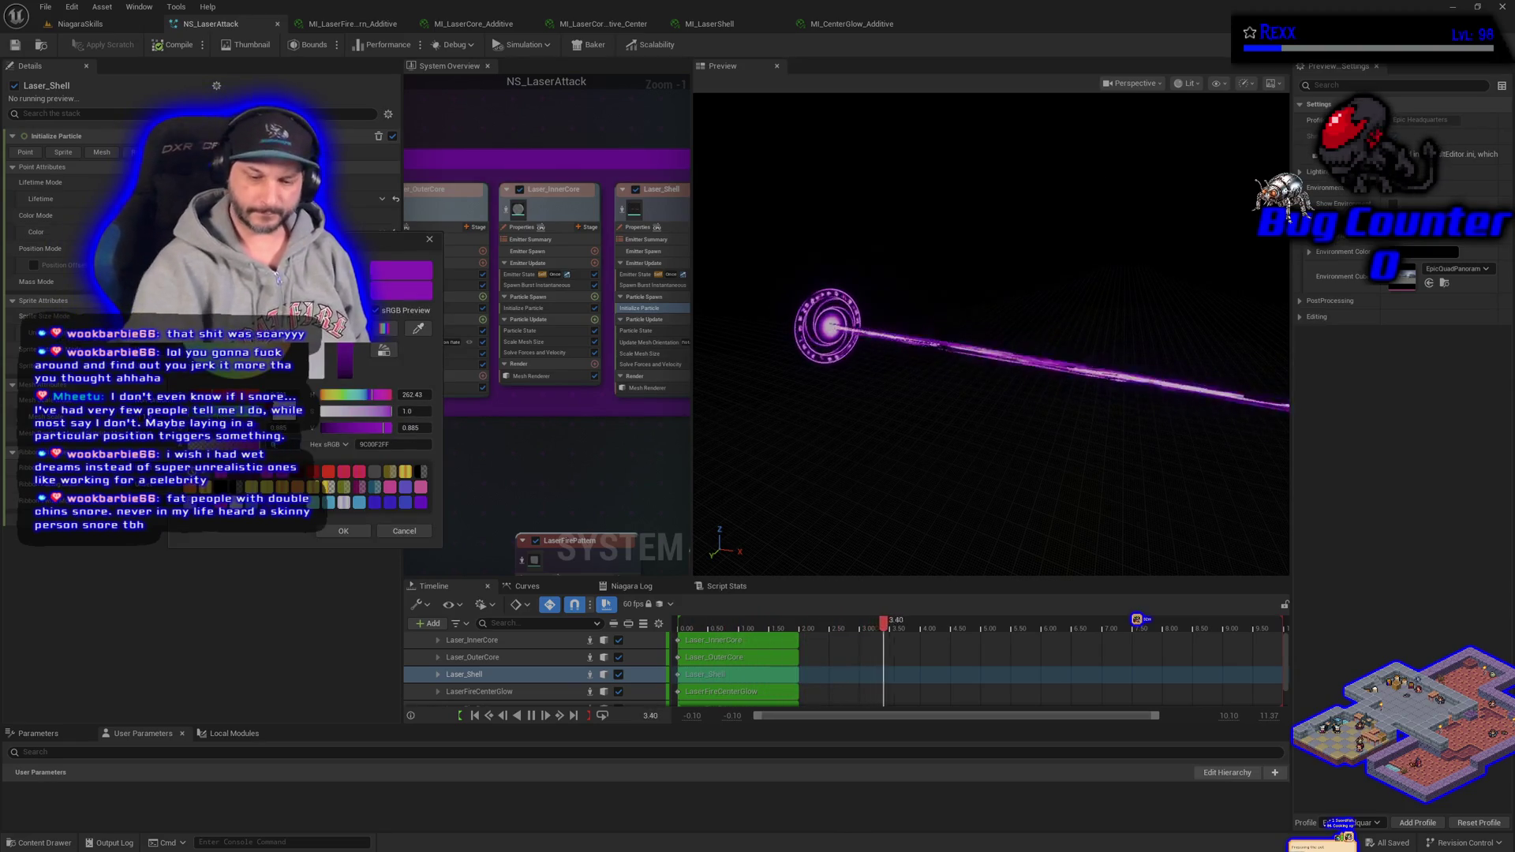
pyautogui.moveTo(319, 345); pyautogui.dragTo(320, 362)
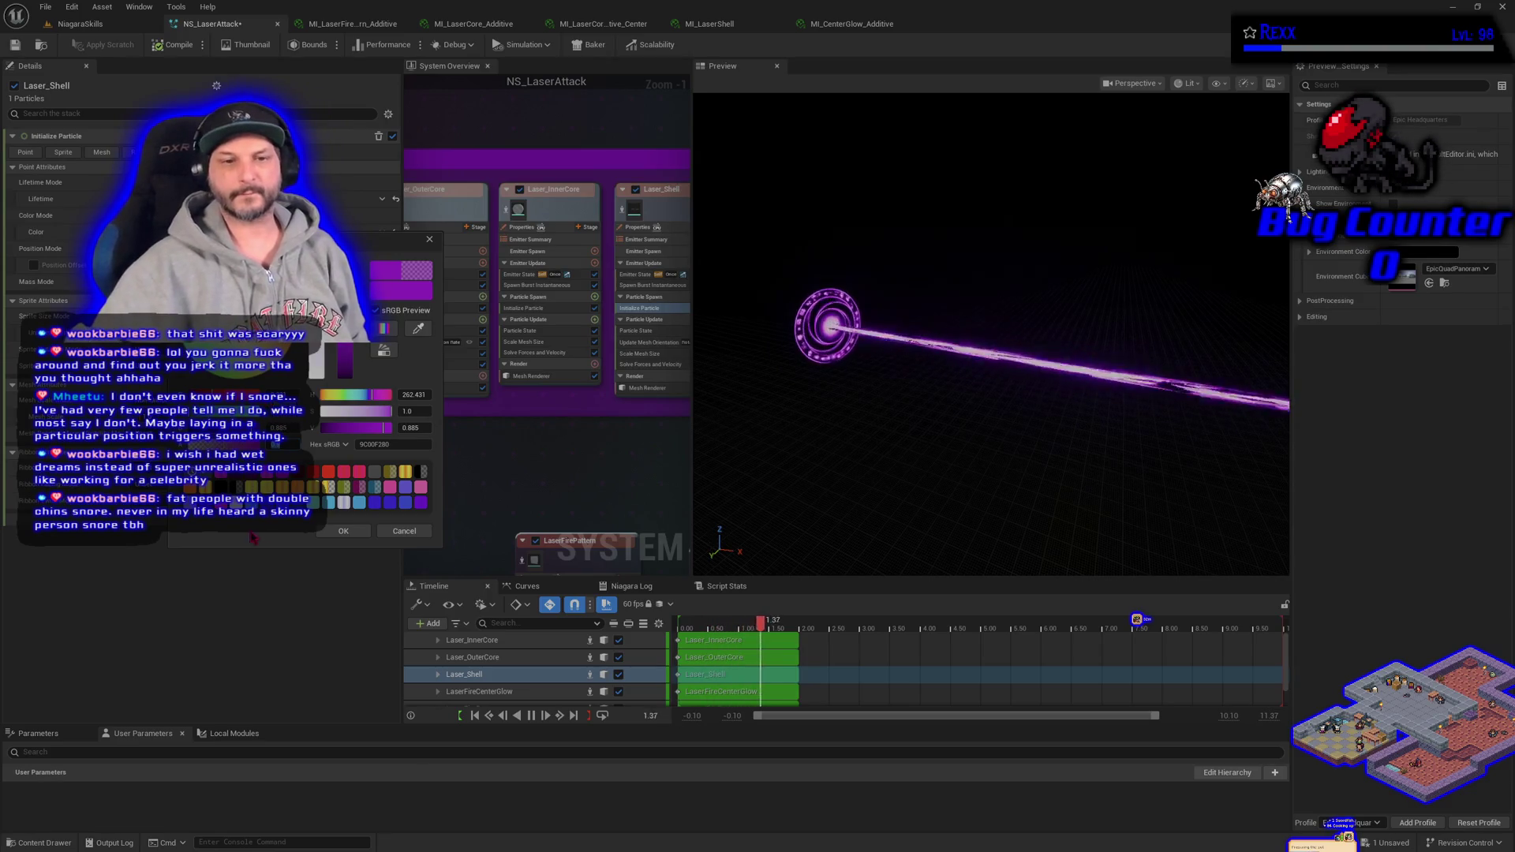
pyautogui.press('Return')
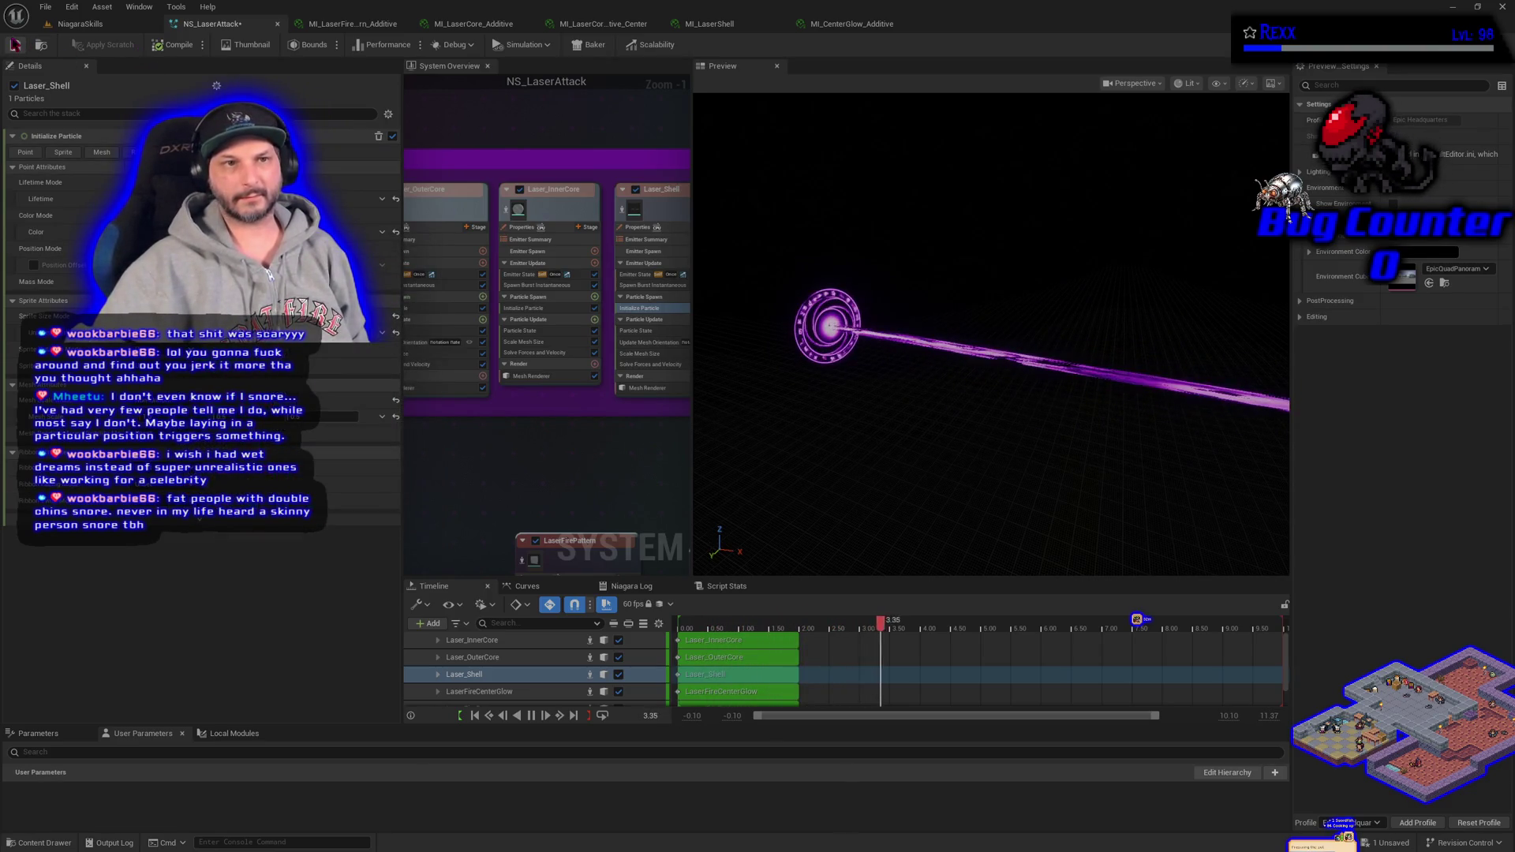
pyautogui.click(14, 44)
pyautogui.click(90, 25)
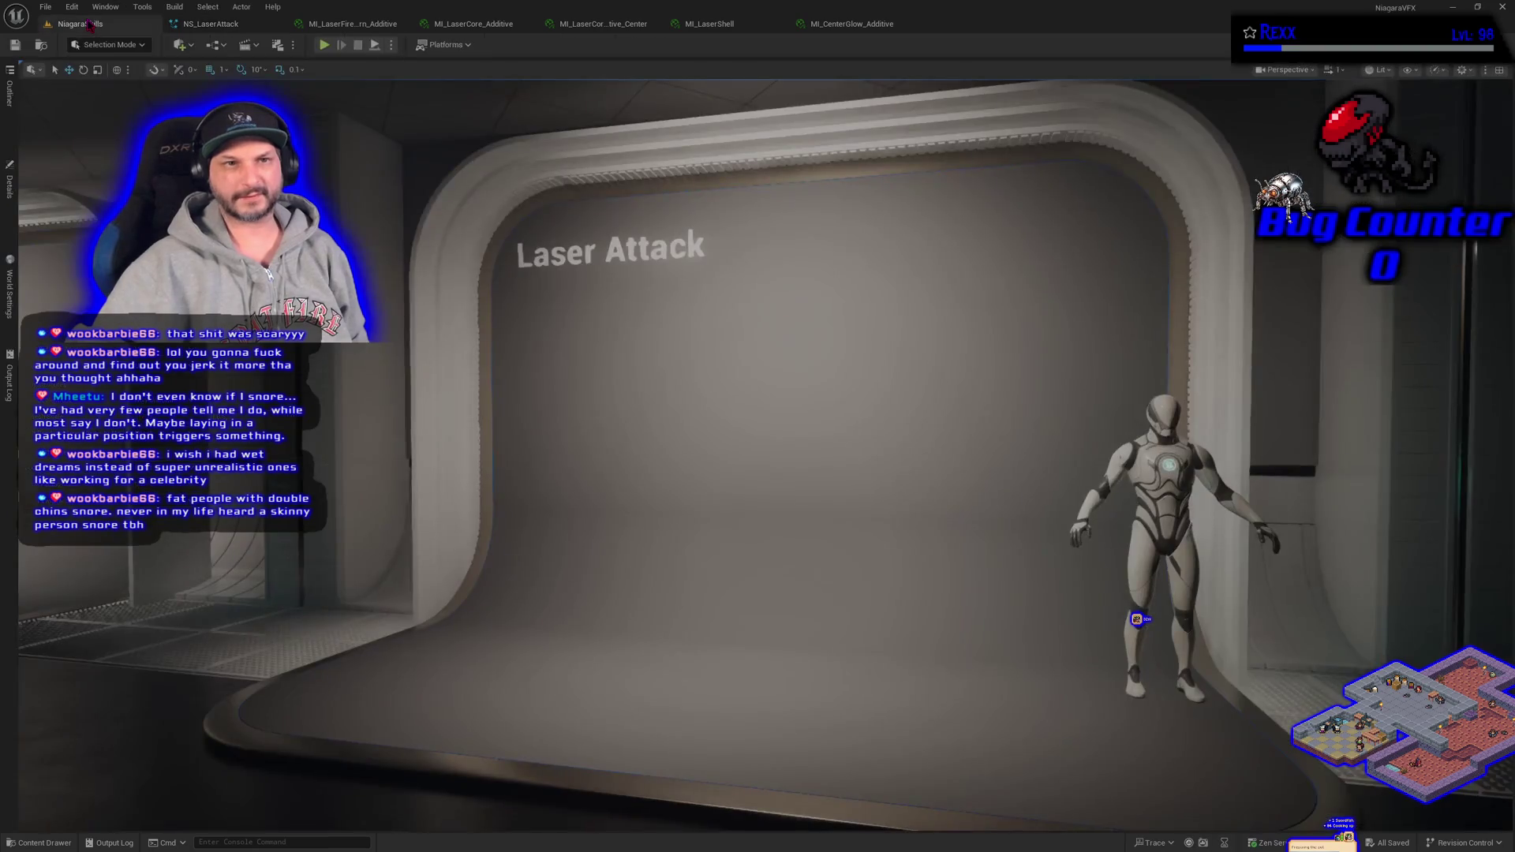
# - Test-fire the laser from the spawner actor's Details to check the translucent shell
pyautogui.click(11, 190)
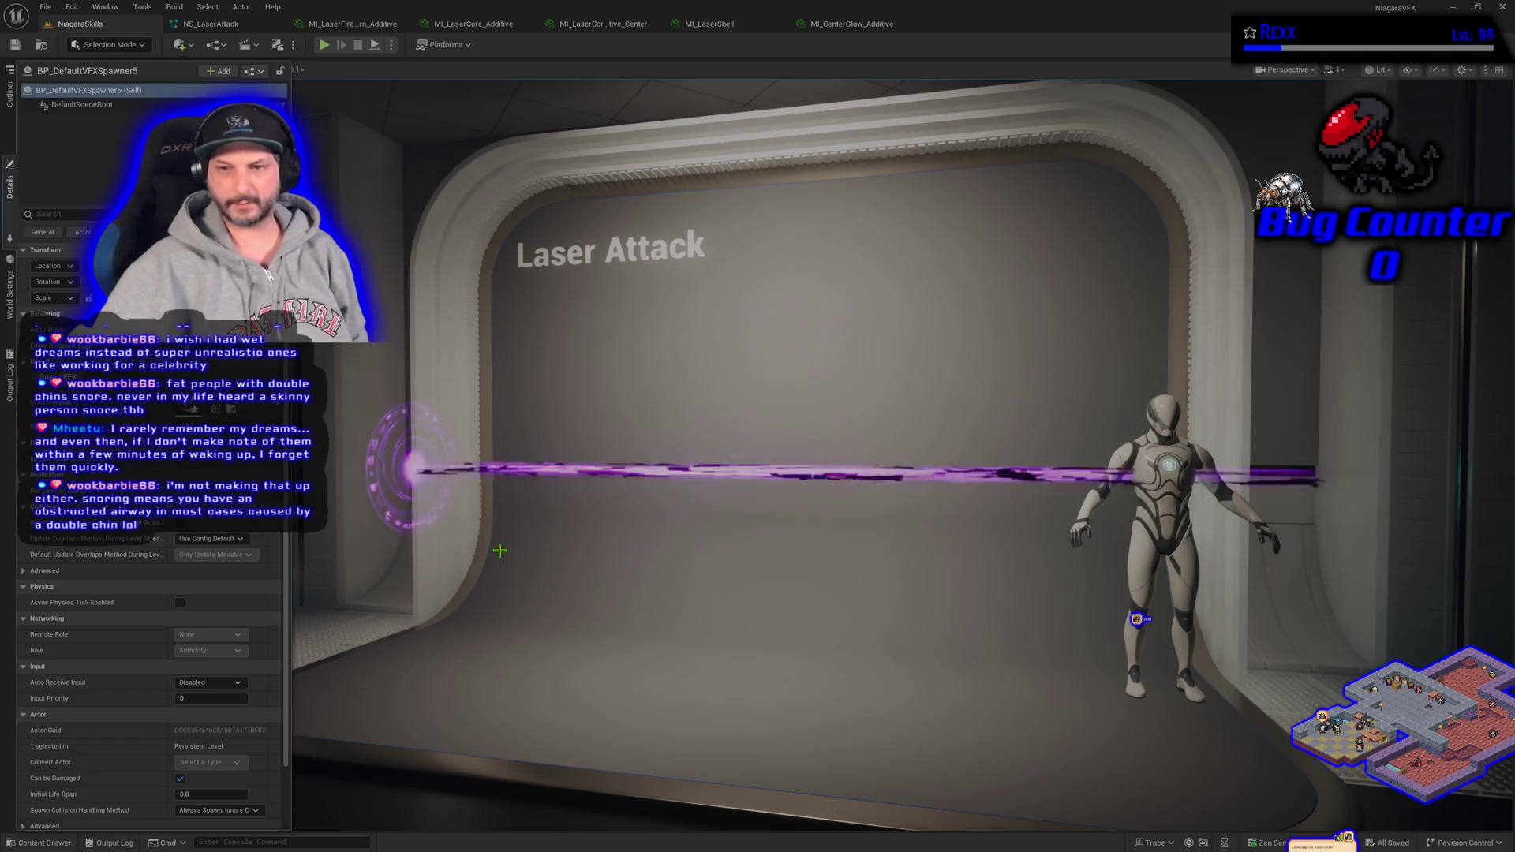
pyautogui.scroll(2, 499, 550)
pyautogui.scroll(-2, 499, 550)
pyautogui.scroll(2, 499, 550)
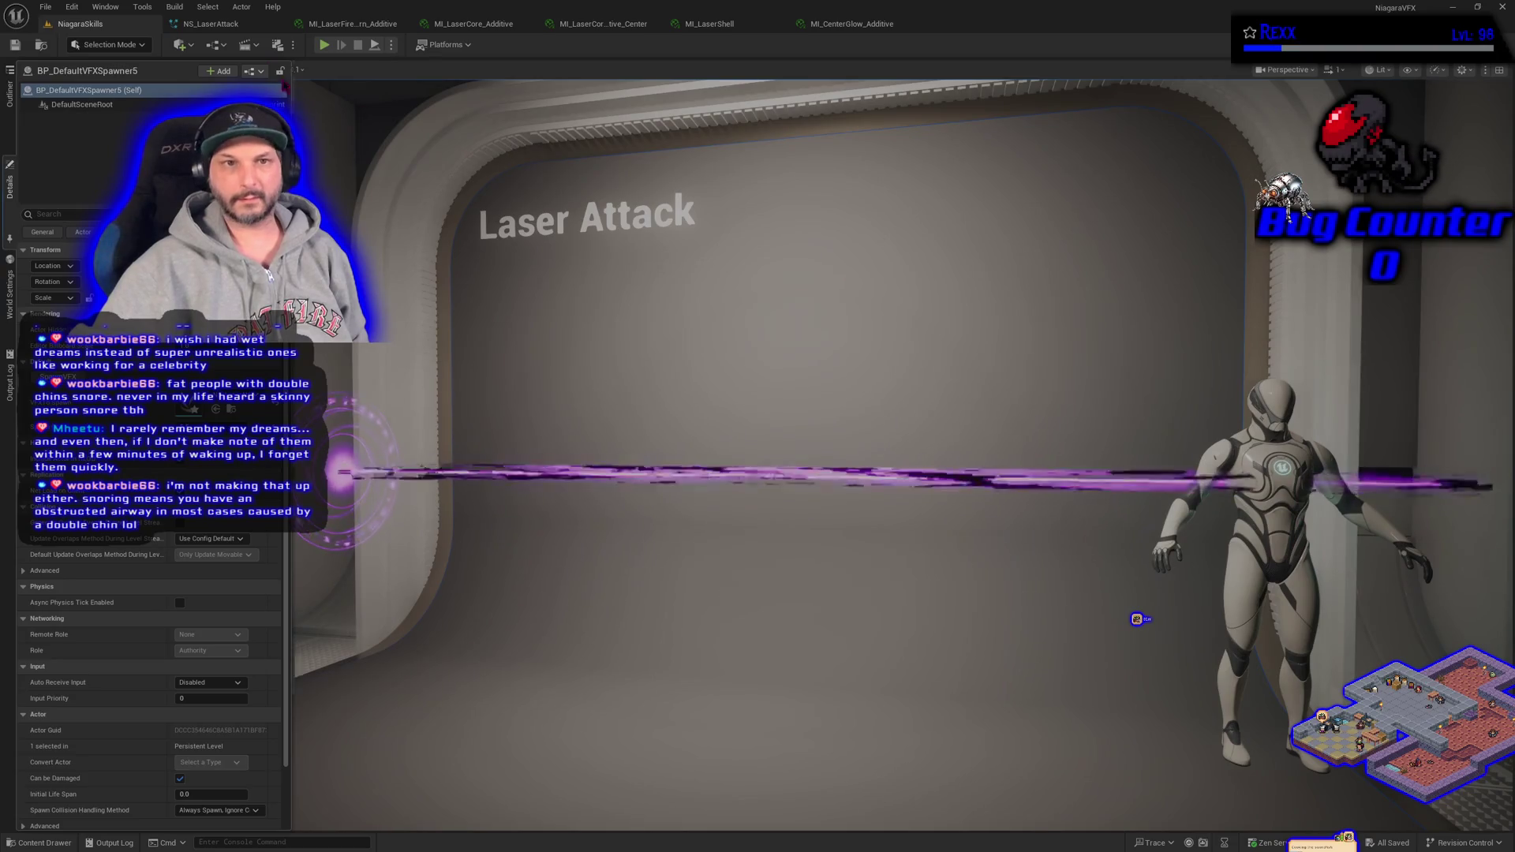
pyautogui.click(243, 26)
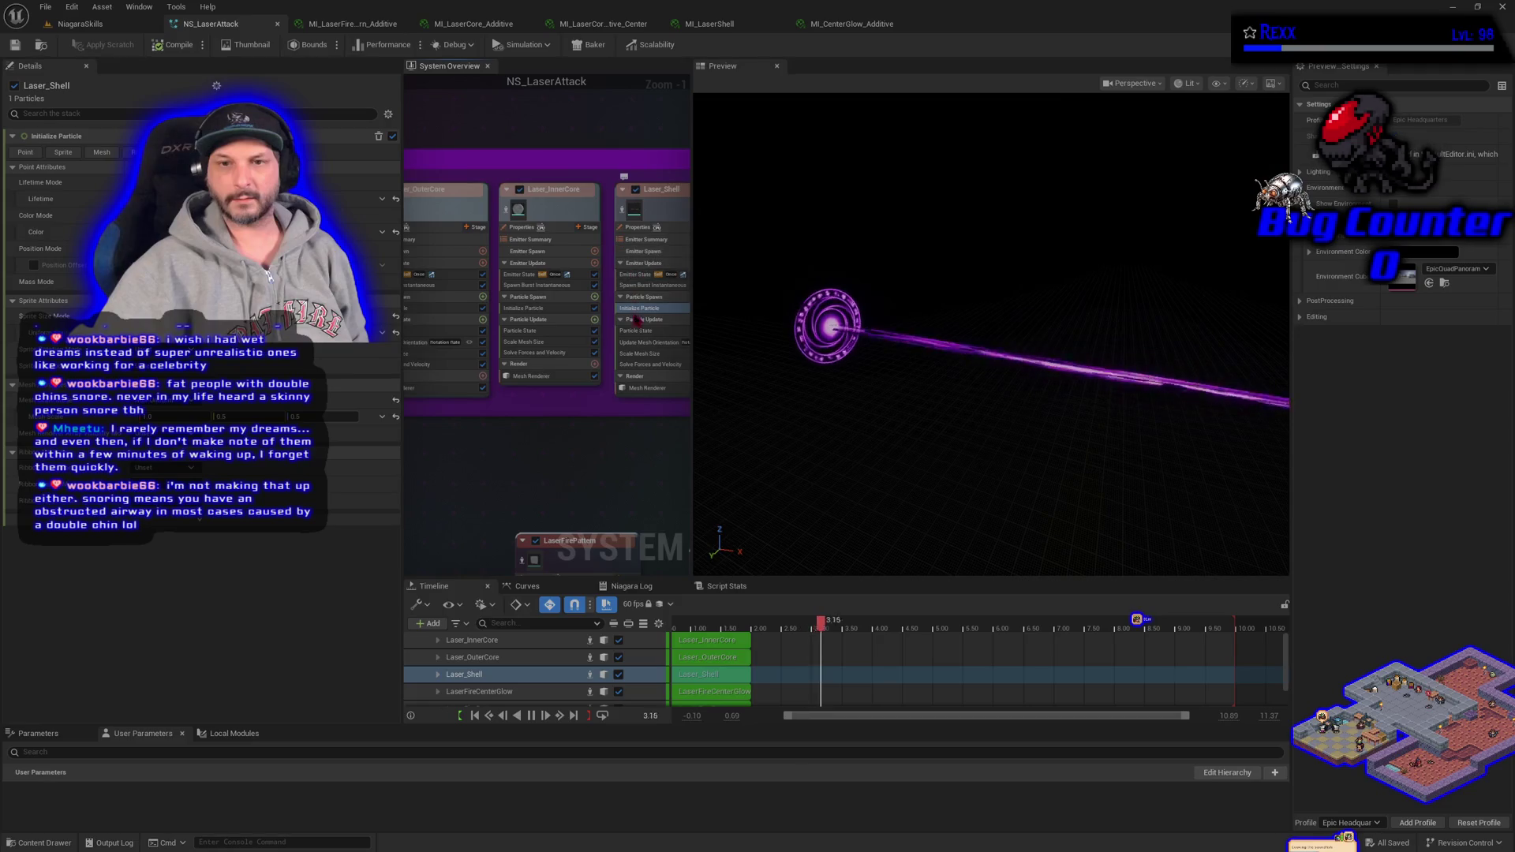
# - Set Laser_Shell's colour to purple 9C00F280 at full opacity and save the system
pyautogui.click(205, 232)
pyautogui.click(306, 472)
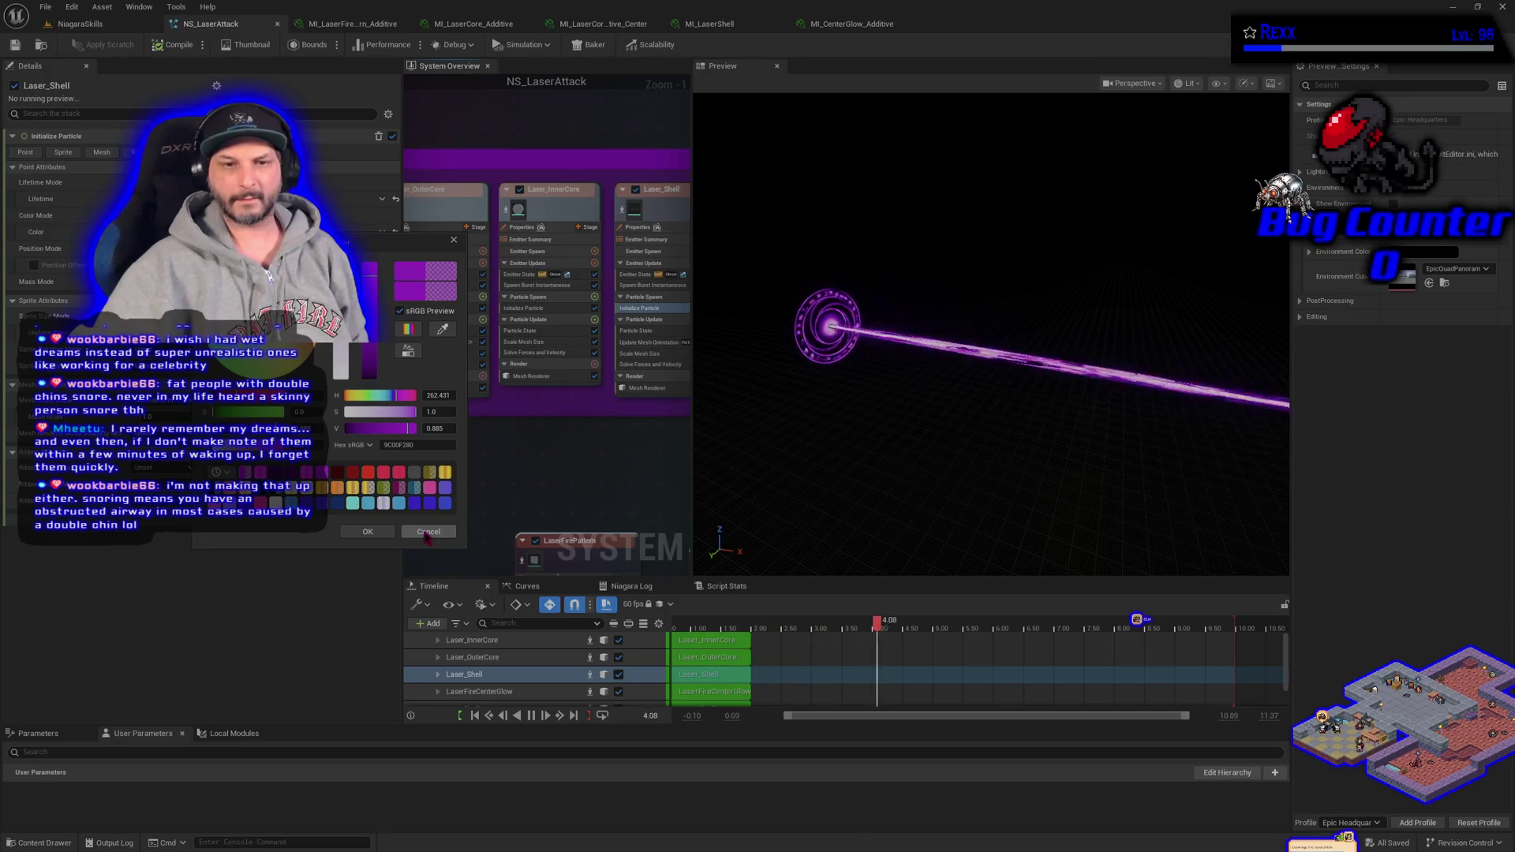
pyautogui.moveTo(261, 429); pyautogui.dragTo(389, 564)
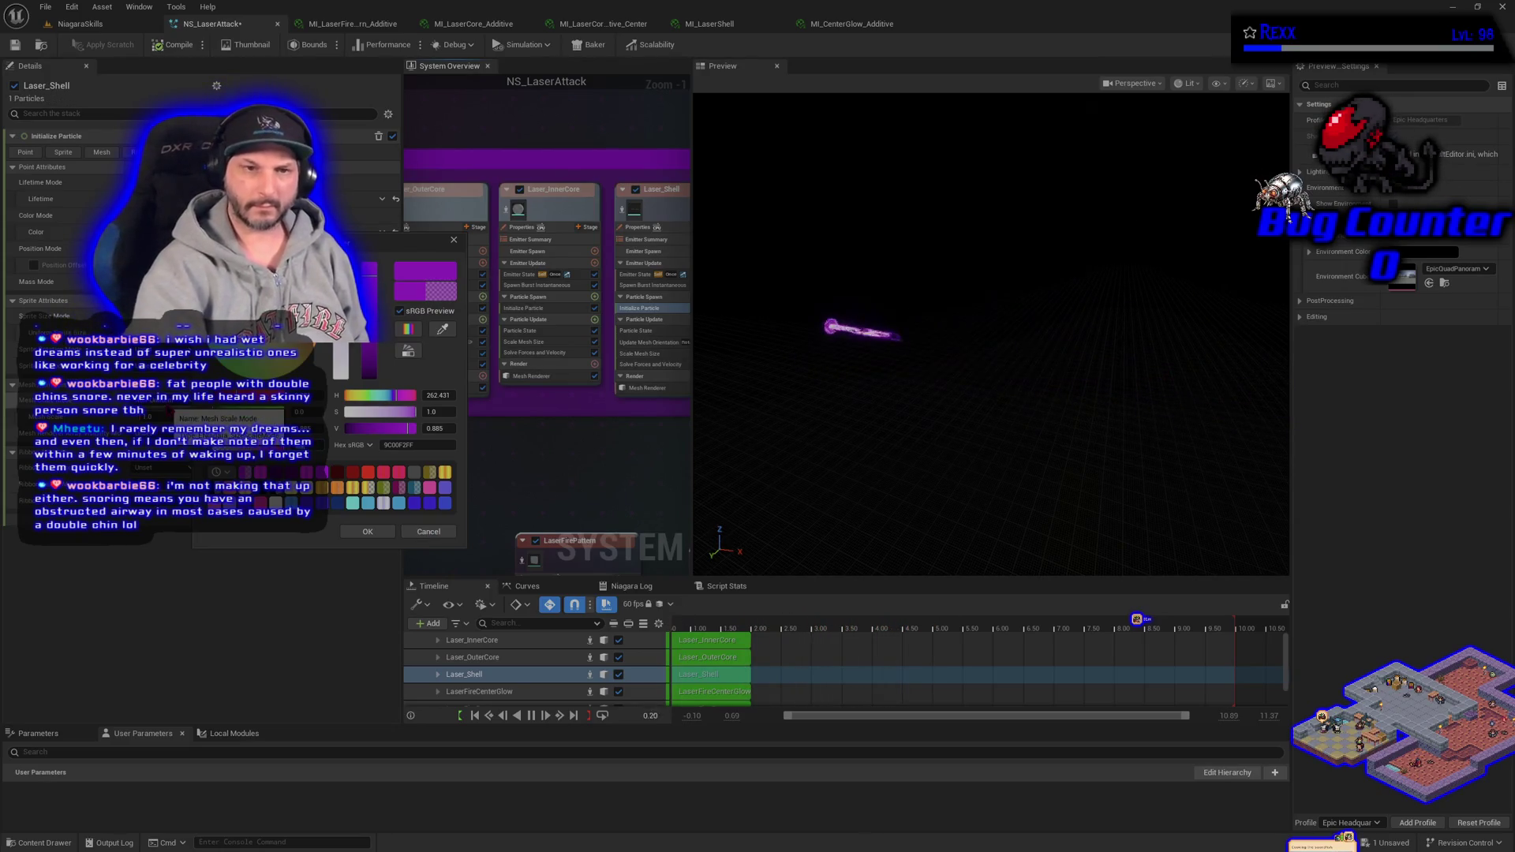
pyautogui.click(367, 531)
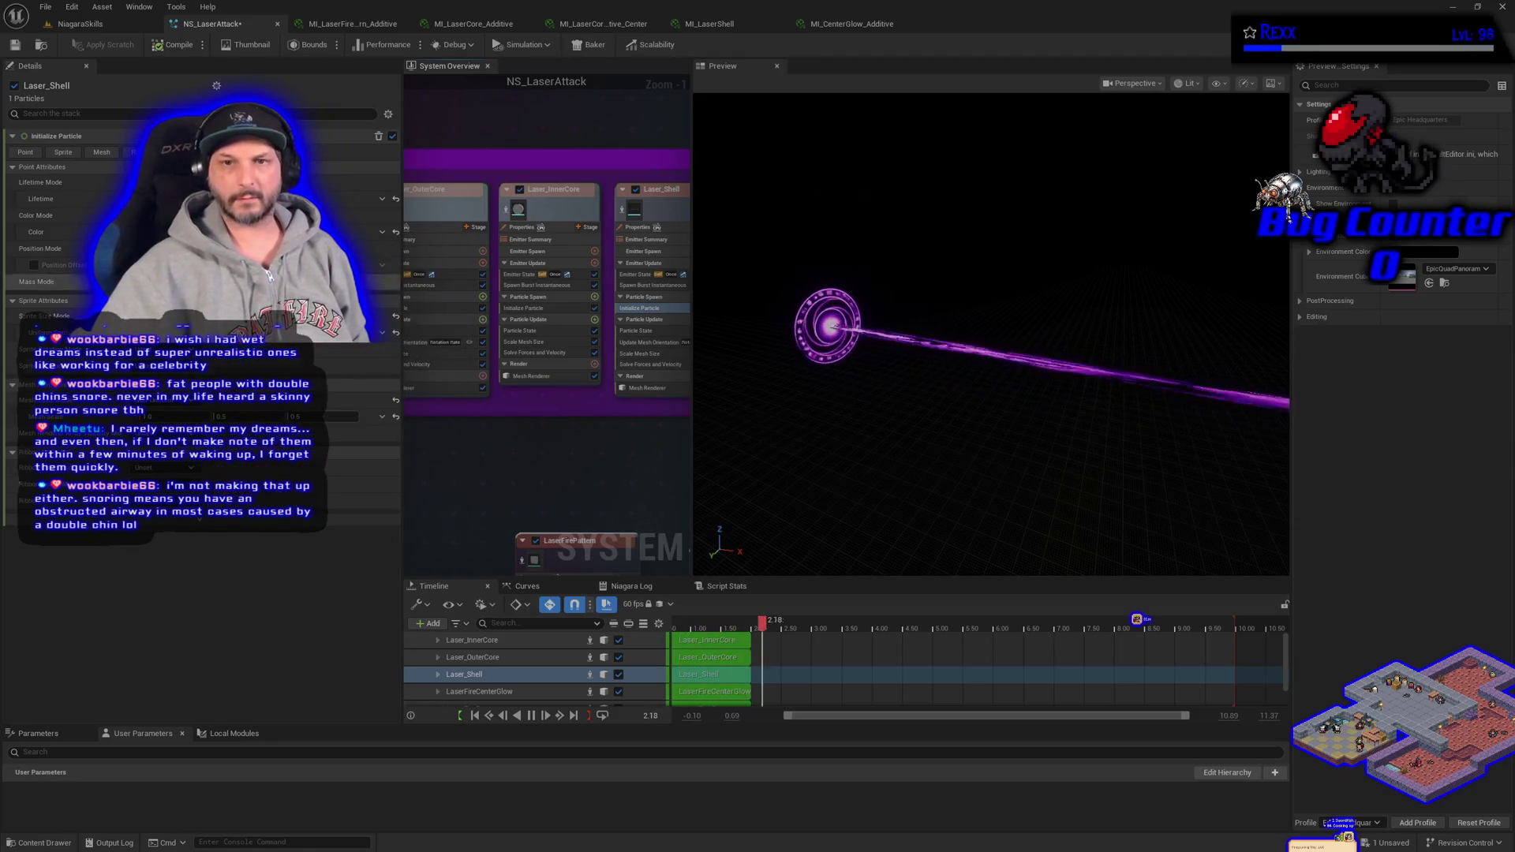
pyautogui.click(15, 45)
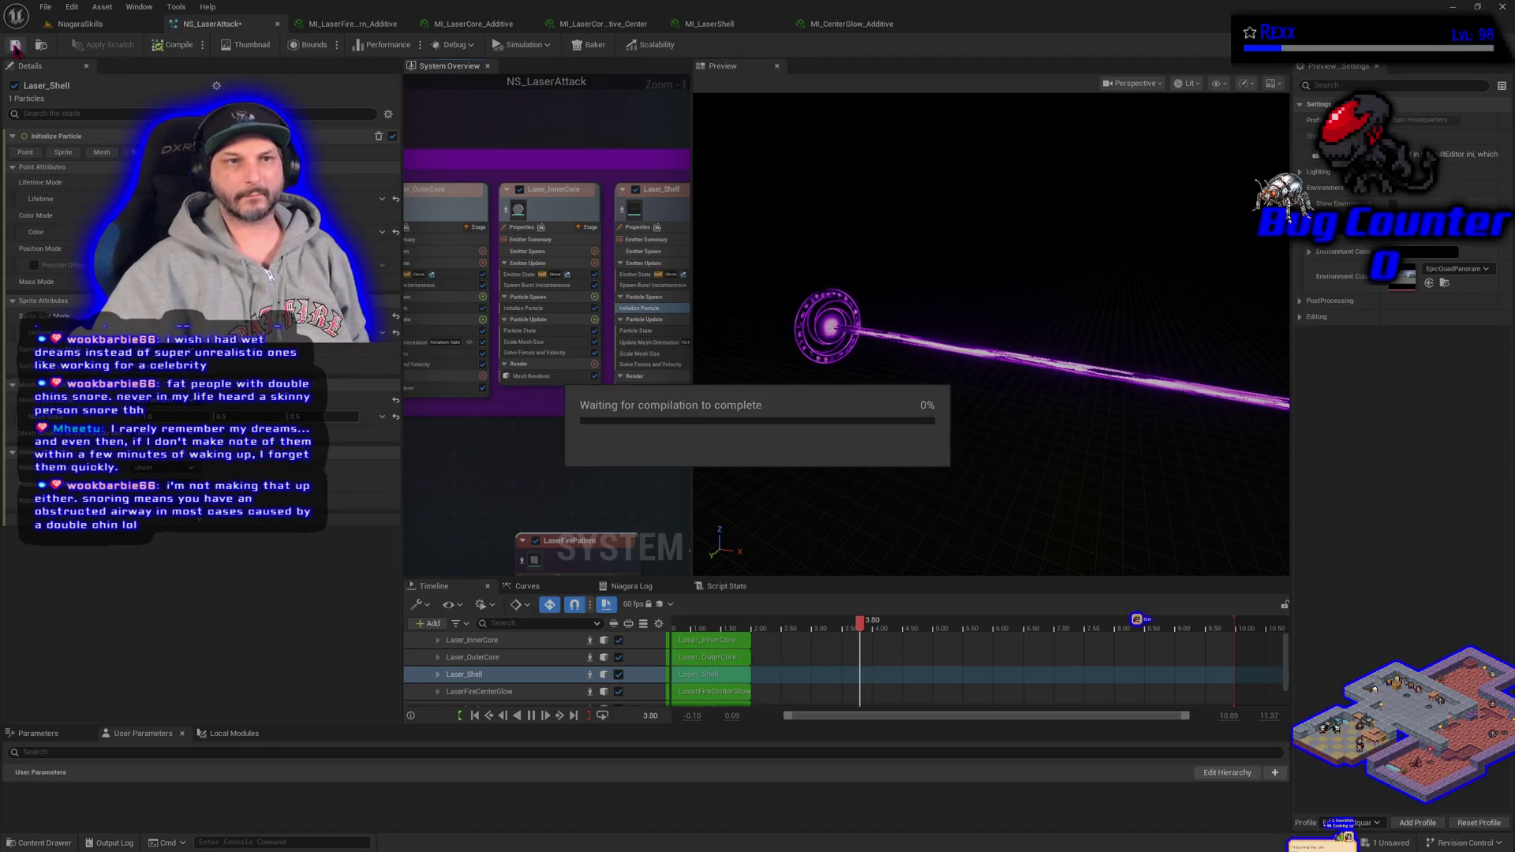
# - Try near-transparent black 0000001A as Laser_Shell's colour, then cancel that change
pyautogui.moveTo(527, 489)
pyautogui.mouseDown()
pyautogui.moveTo(632, 440)
pyautogui.moveTo(484, 311)
pyautogui.moveTo(598, 442)
pyautogui.moveTo(401, 453)
pyautogui.mouseUp()
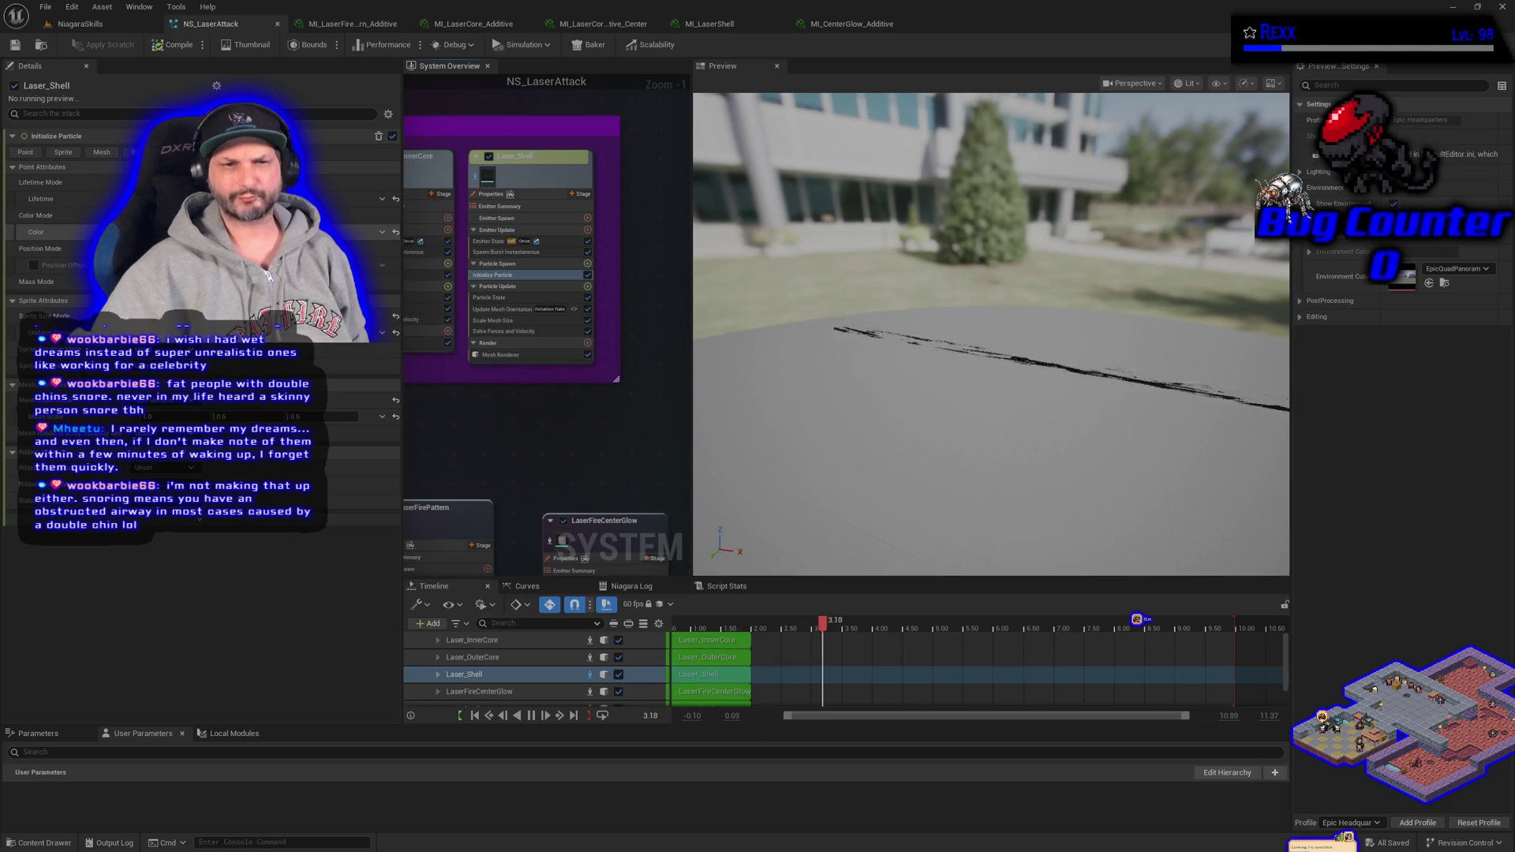
pyautogui.click(204, 232)
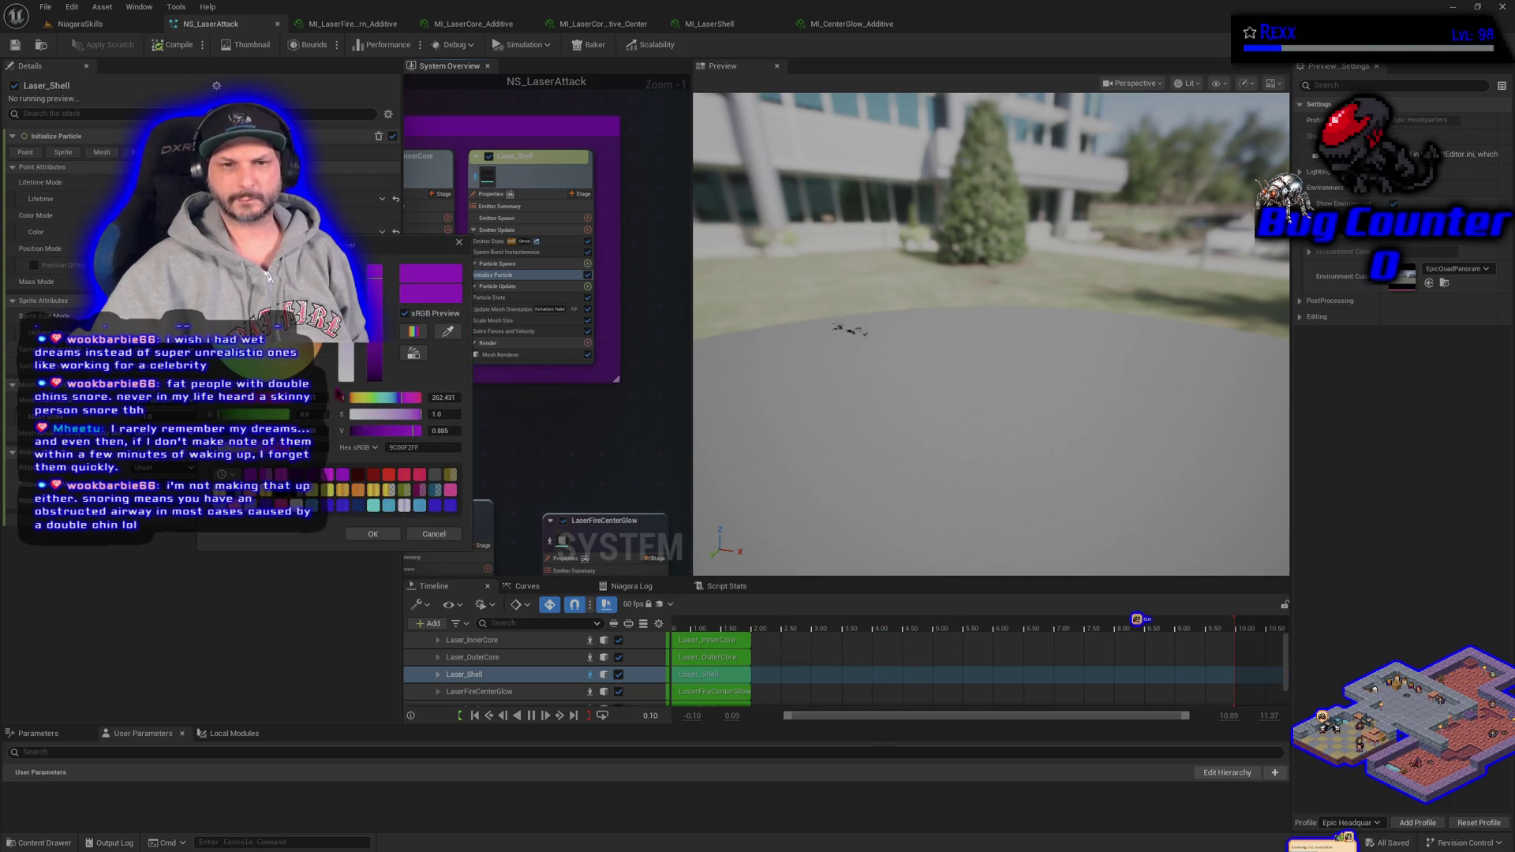
pyautogui.moveTo(378, 374); pyautogui.dragTo(387, 430)
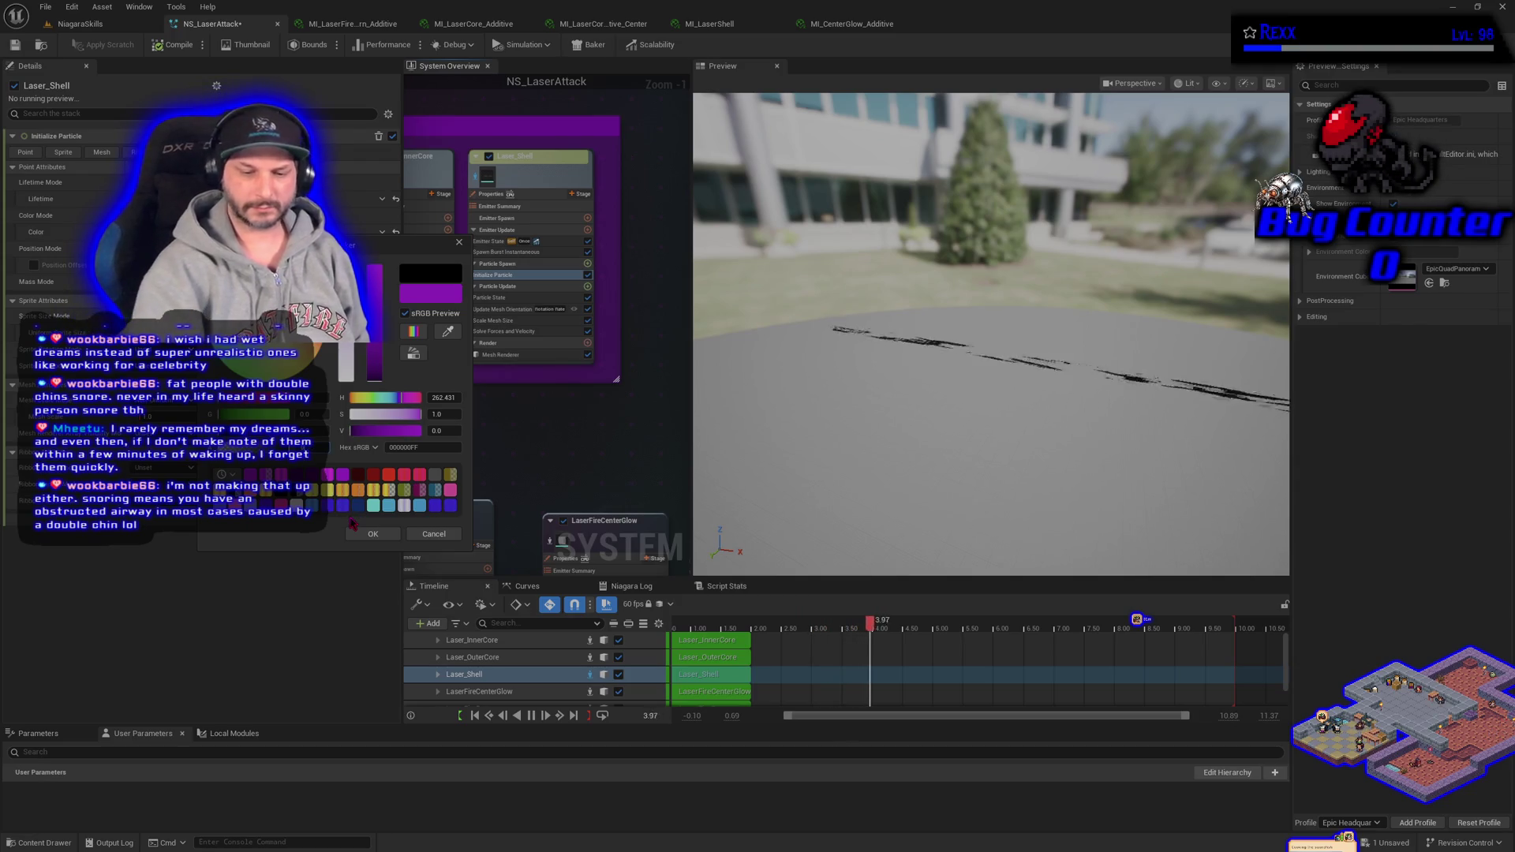
pyautogui.write('0000001A')
pyautogui.press('Return')
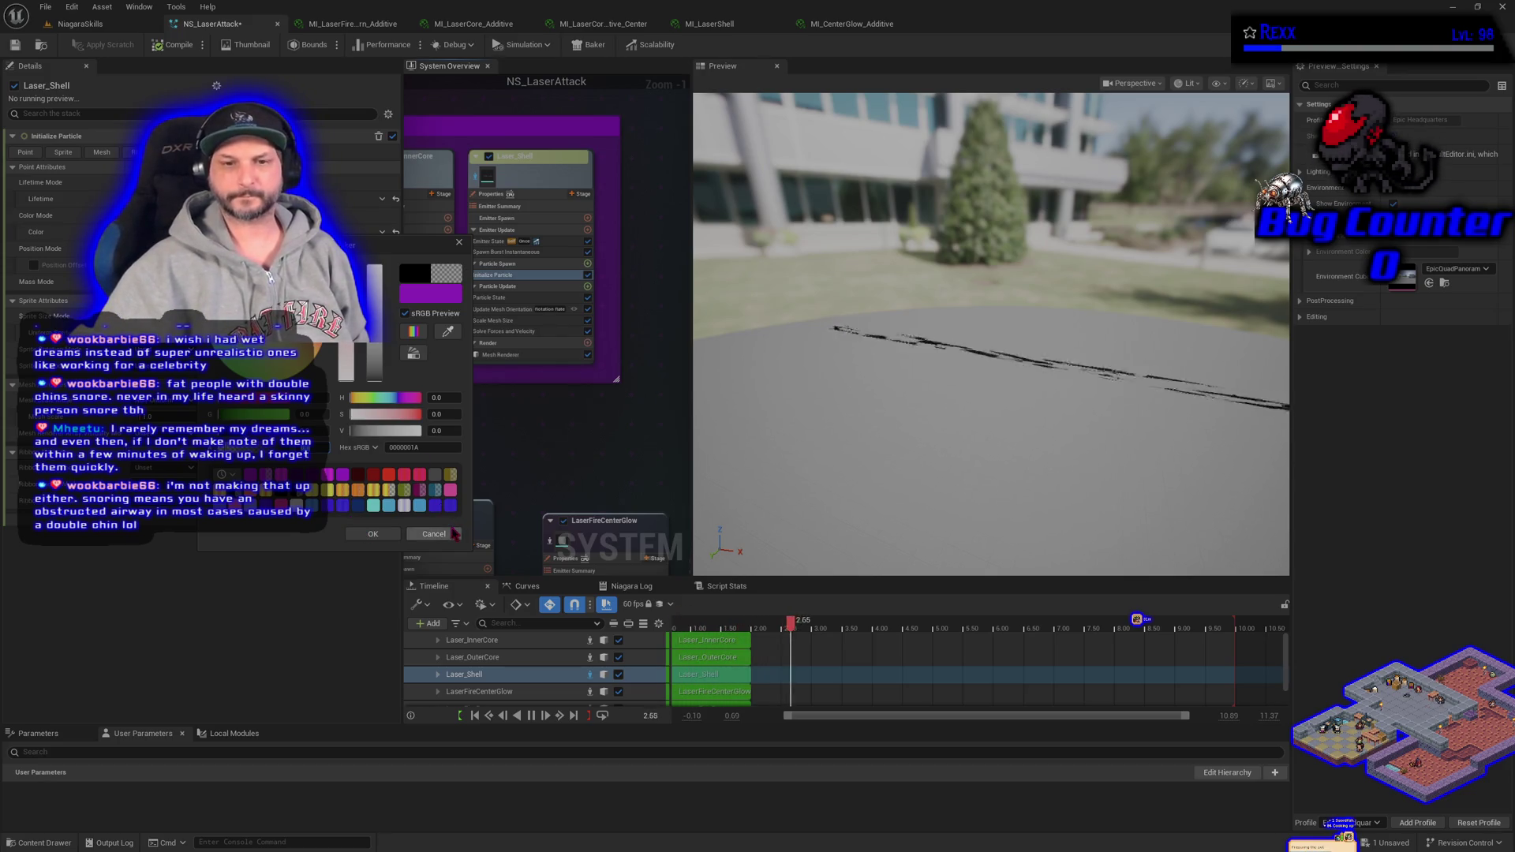
pyautogui.click(434, 534)
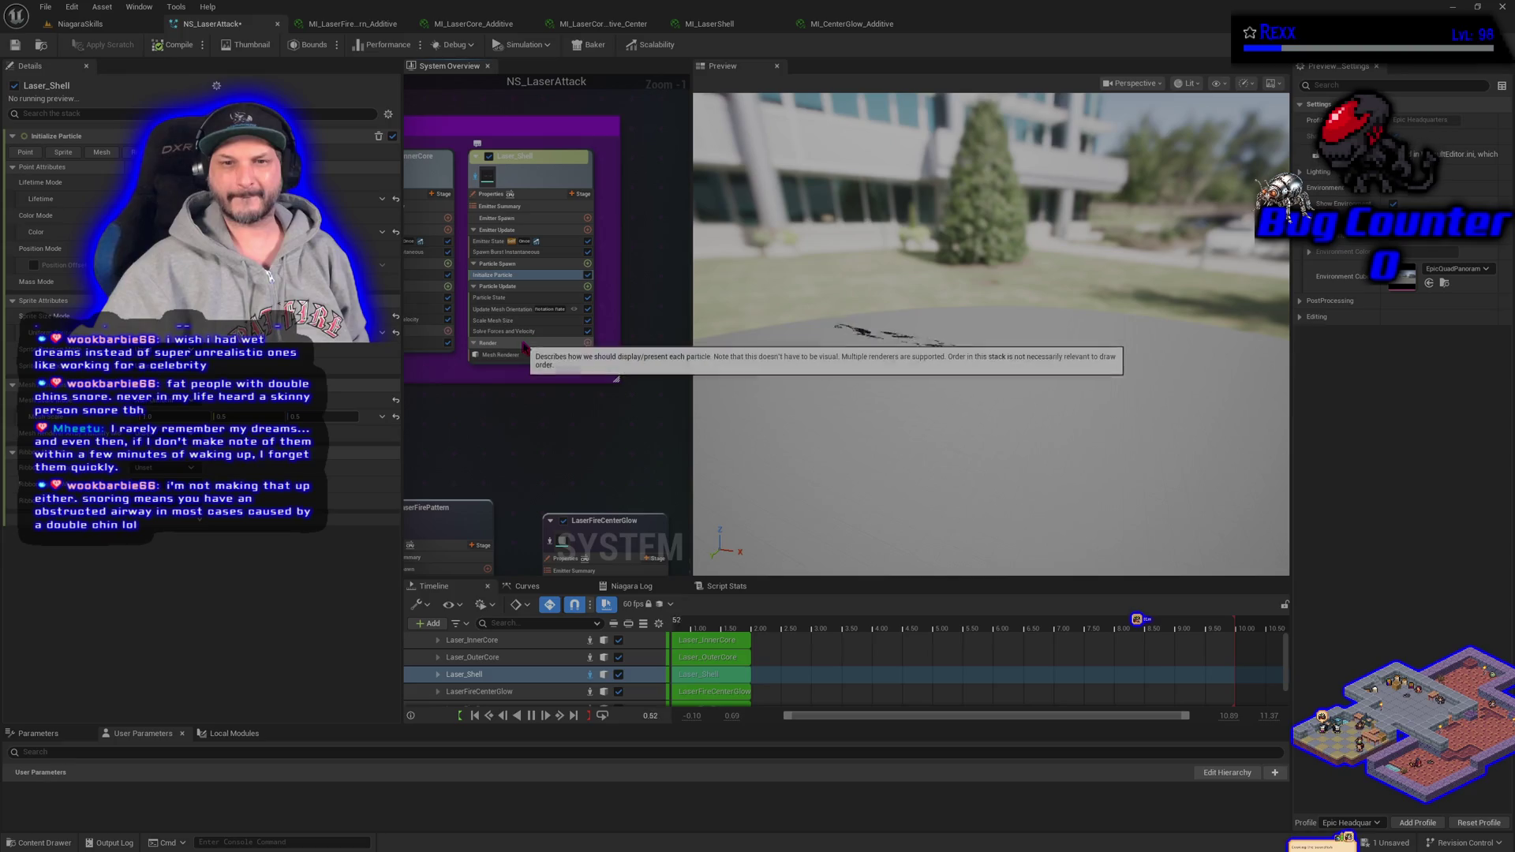
pyautogui.click(519, 355)
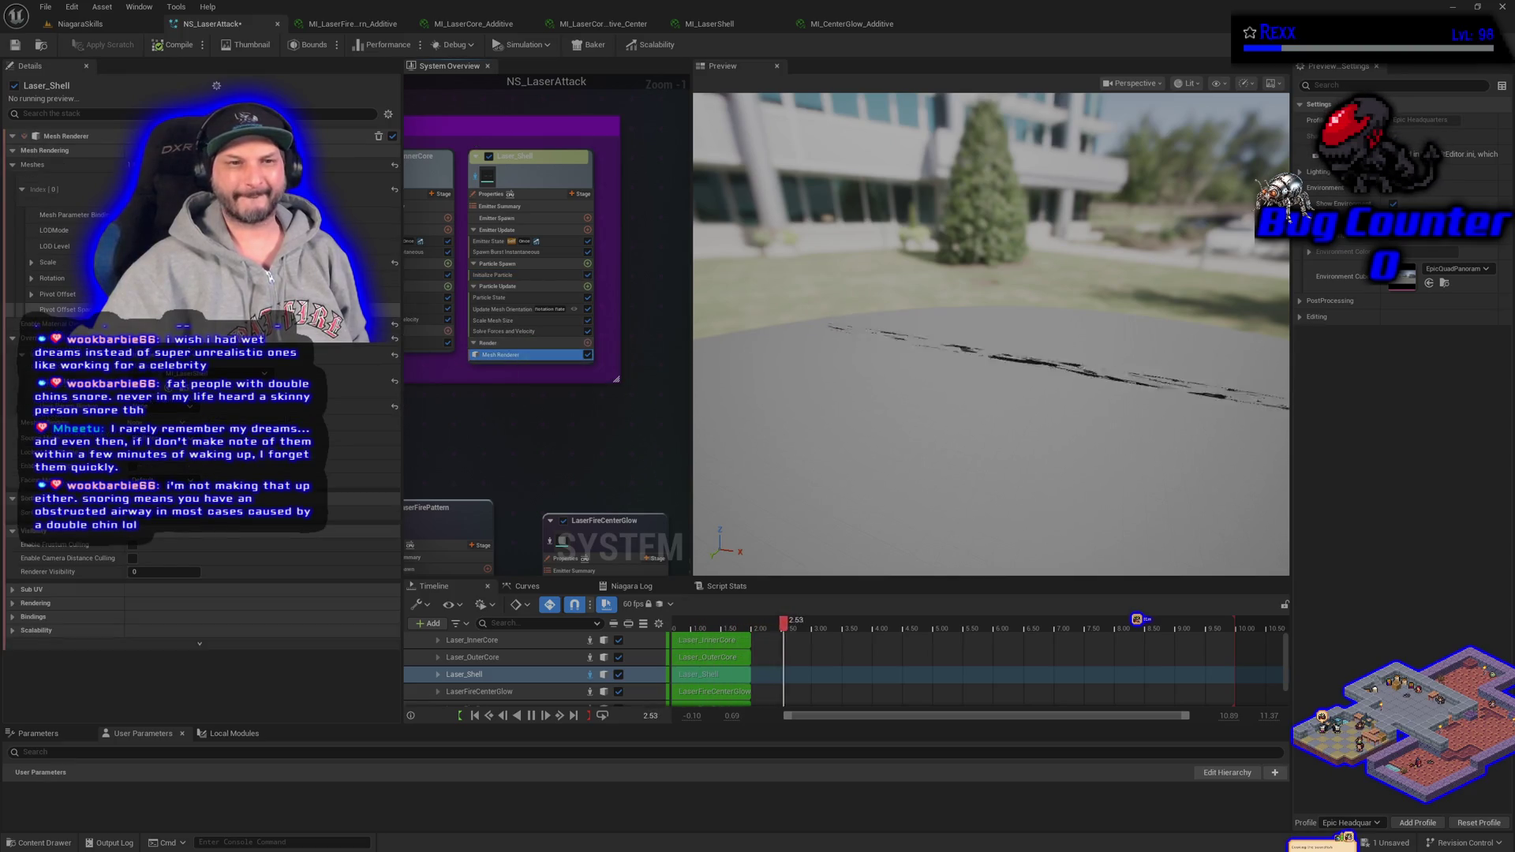
# - Open MI_LaserShell from the mesh renderer's material and view M_LaserShell's Panner and noise nodes
pyautogui.click(205, 382)
pyautogui.doubleClick(206, 382)
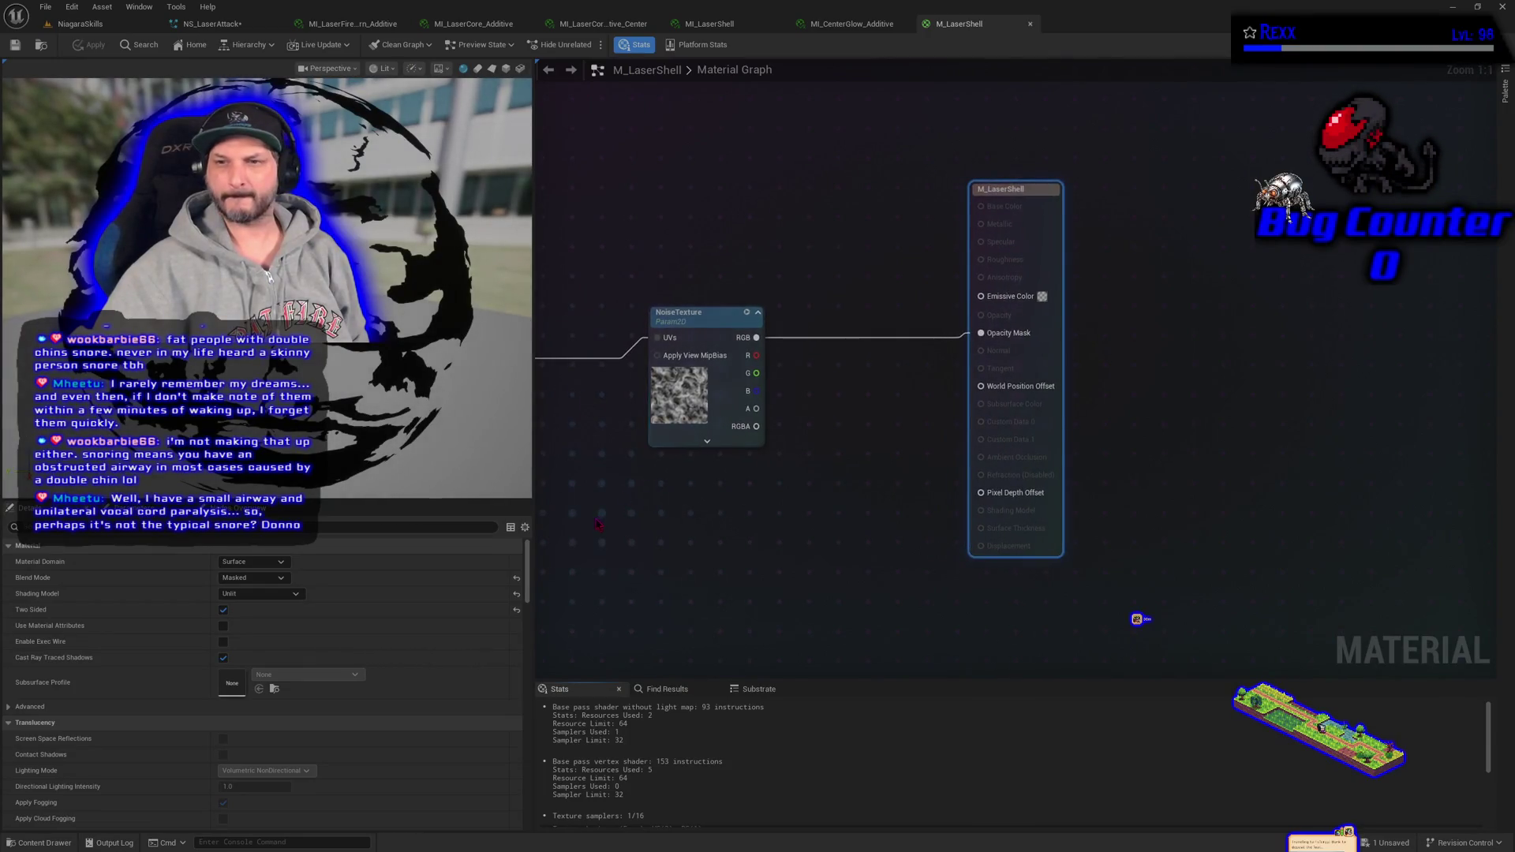
pyautogui.moveTo(599, 525)
pyautogui.mouseDown()
pyautogui.moveTo(1050, 513)
pyautogui.moveTo(1029, 508)
pyautogui.mouseUp()
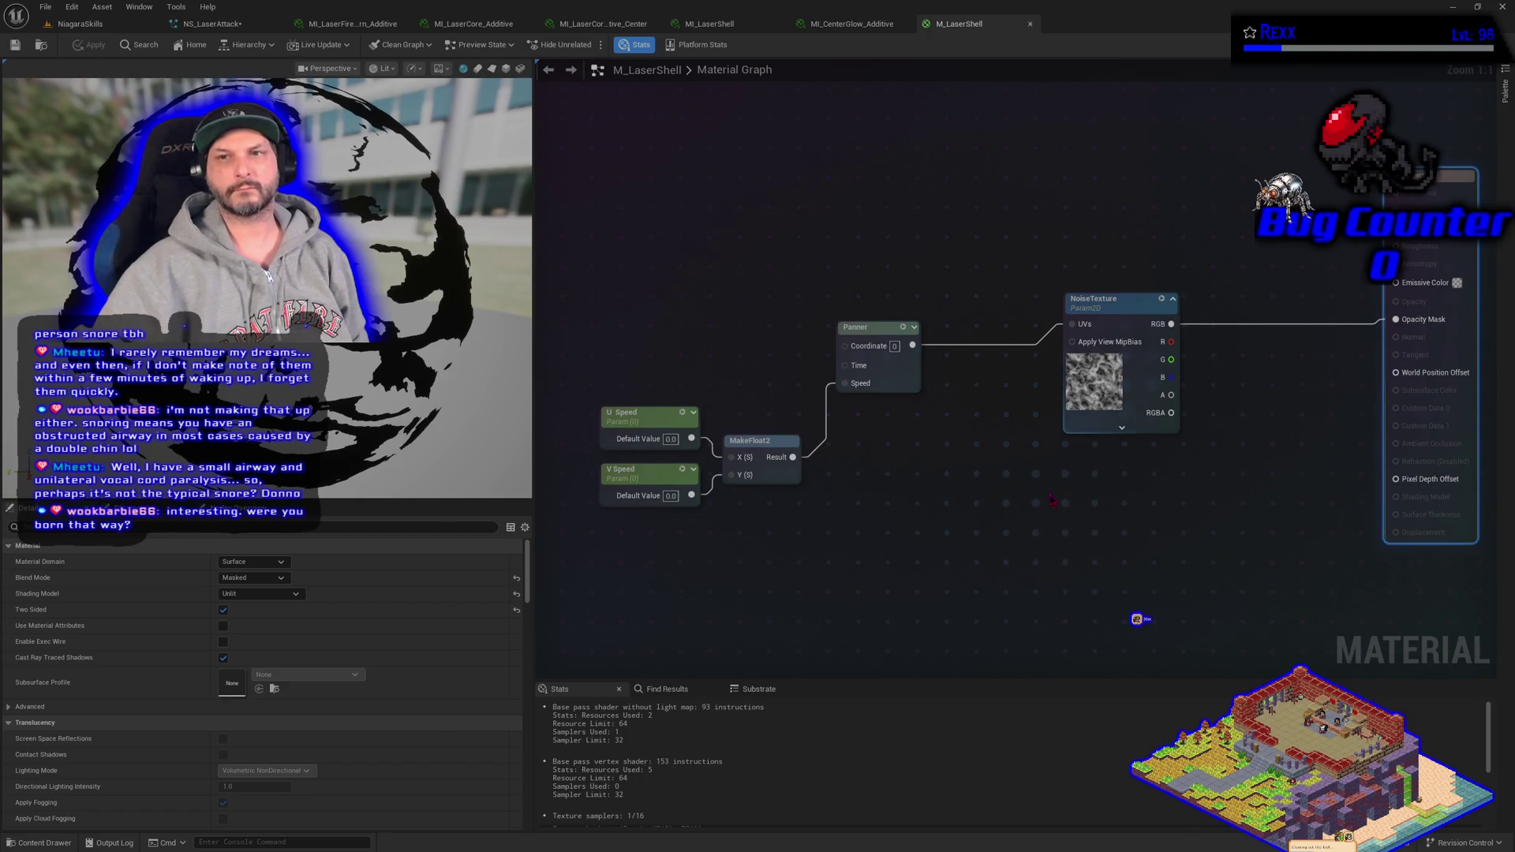
# - Add a Multiply node taking the noise RGB in A and feeding Opacity Mask
pyautogui.moveTo(1050, 500); pyautogui.dragTo(932, 492)
pyautogui.moveTo(1056, 321)
pyautogui.mouseDown()
pyautogui.moveTo(1070, 331)
pyautogui.moveTo(1087, 309)
pyautogui.mouseUp()
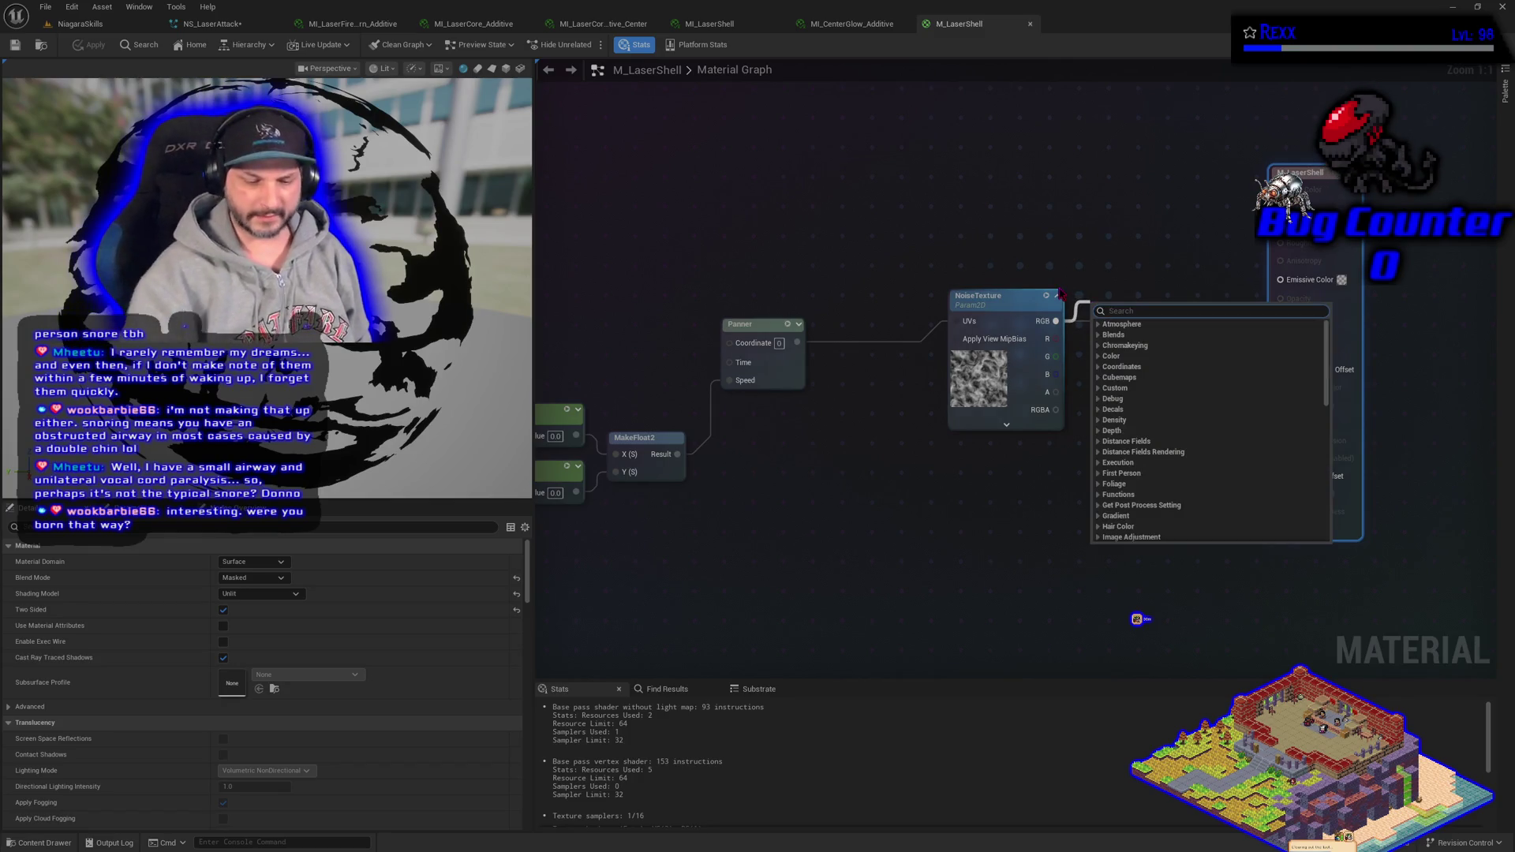
pyautogui.write('m')
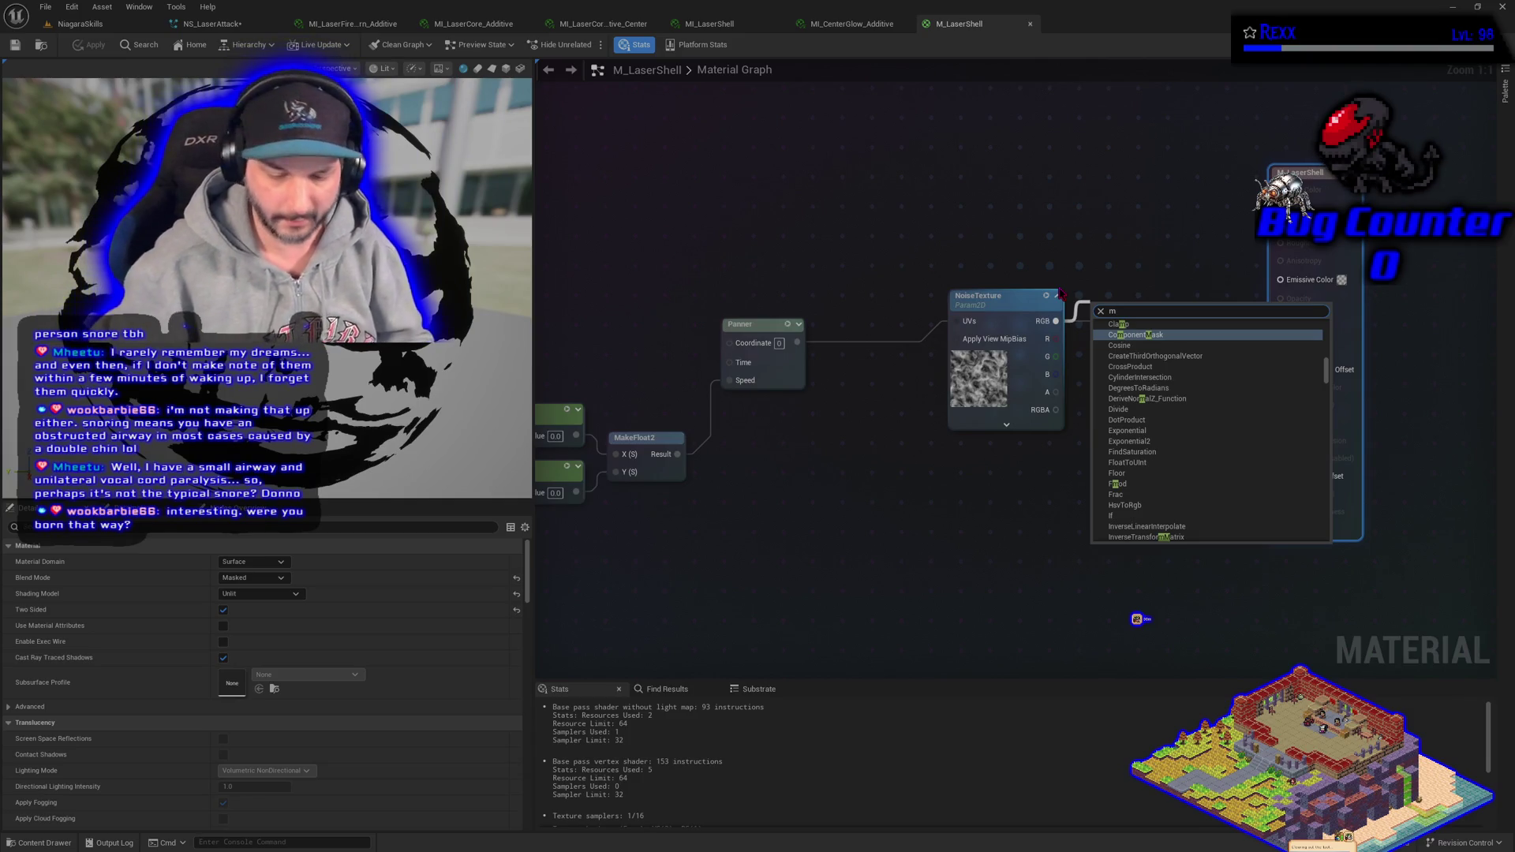
pyautogui.press('BackSpace')
pyautogui.press('Escape')
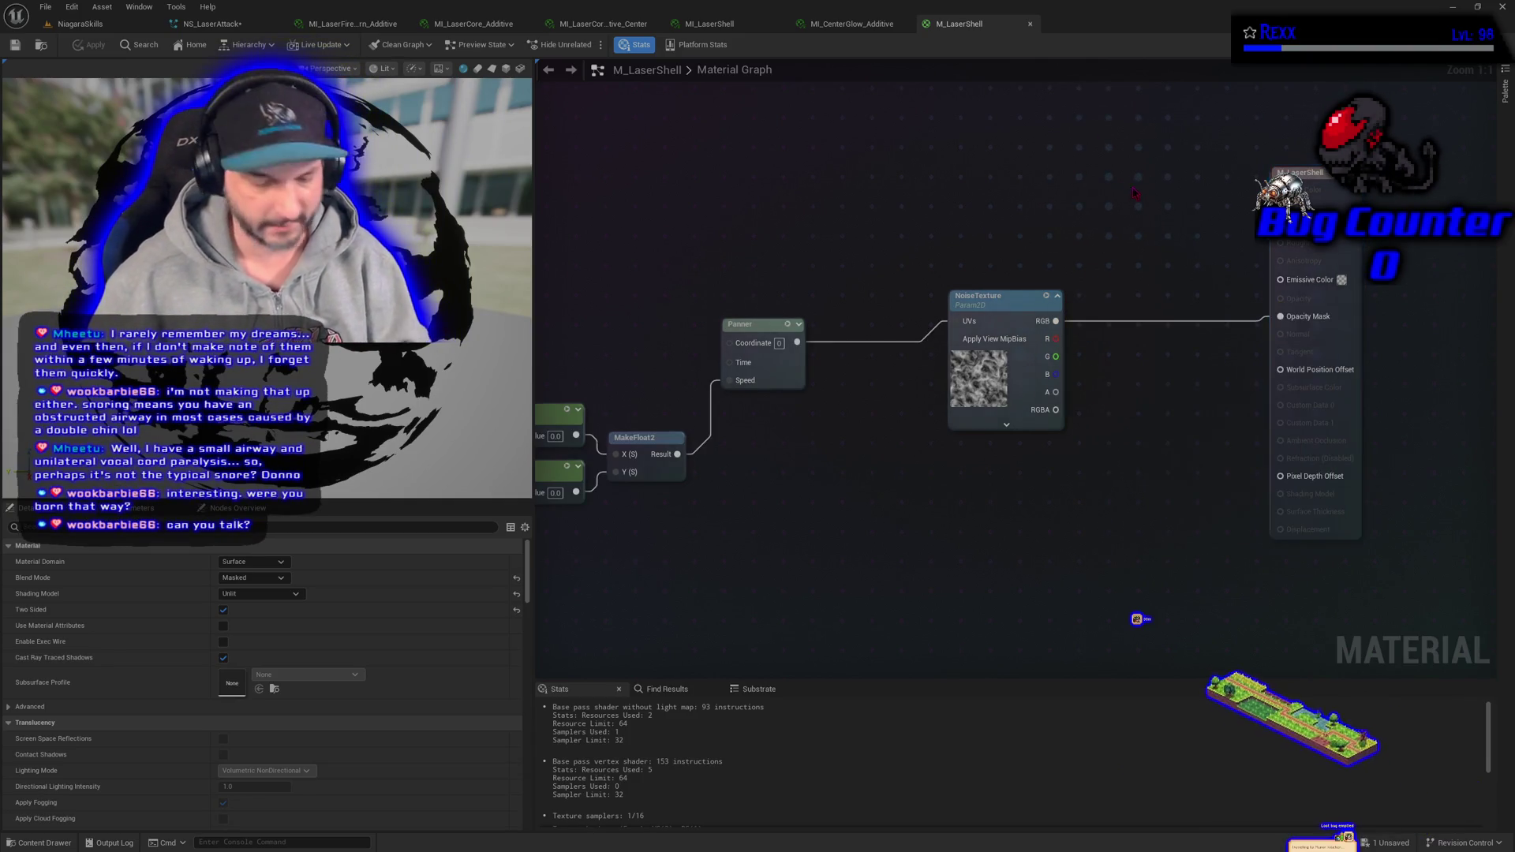
pyautogui.click(1122, 248)
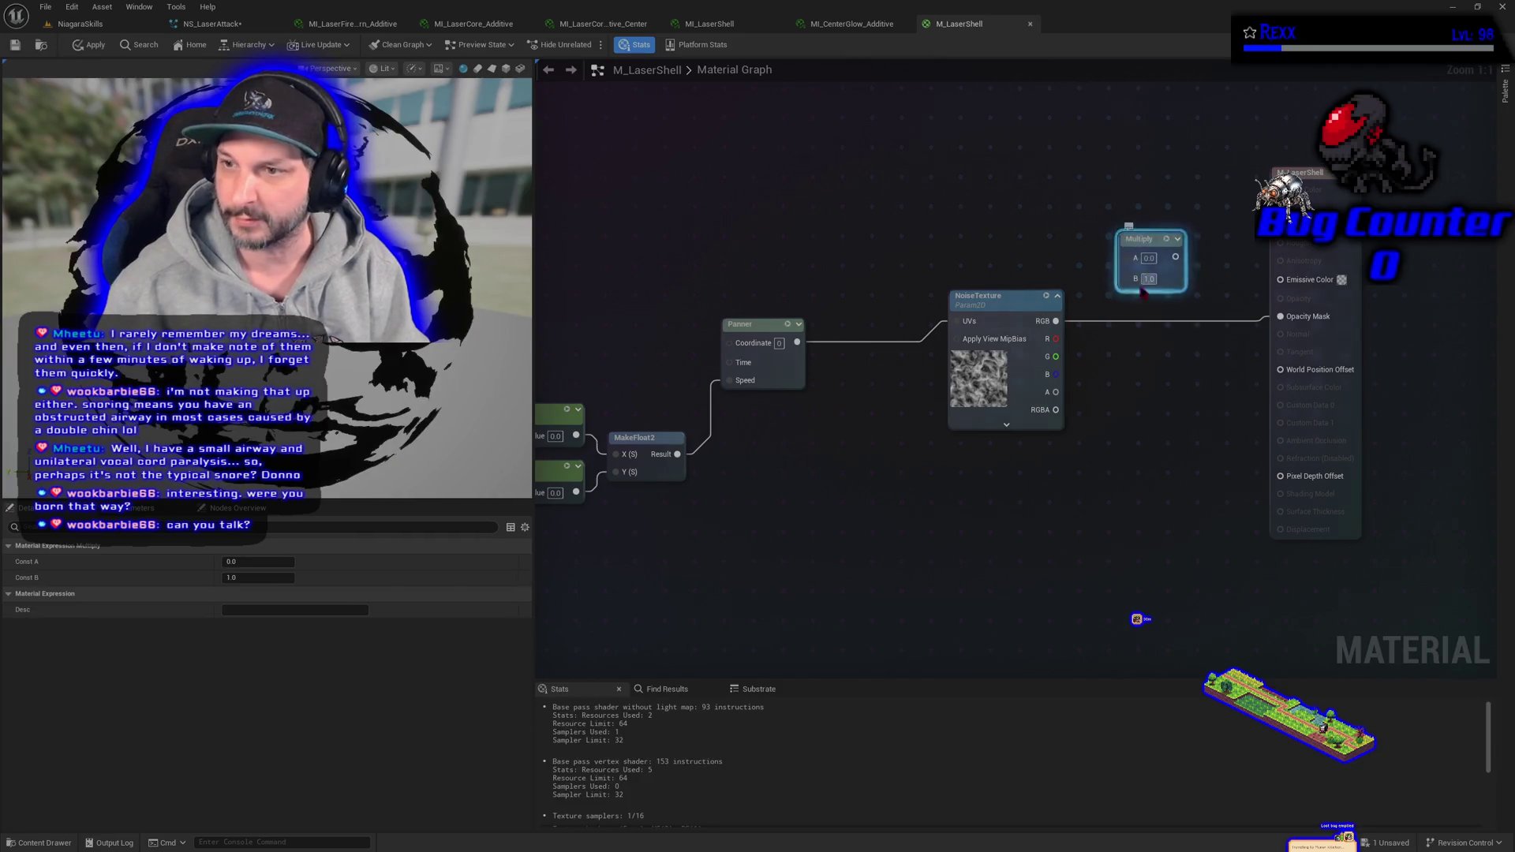
pyautogui.moveTo(1055, 321)
pyautogui.mouseDown()
pyautogui.moveTo(1153, 260)
pyautogui.moveTo(1279, 316)
pyautogui.mouseUp()
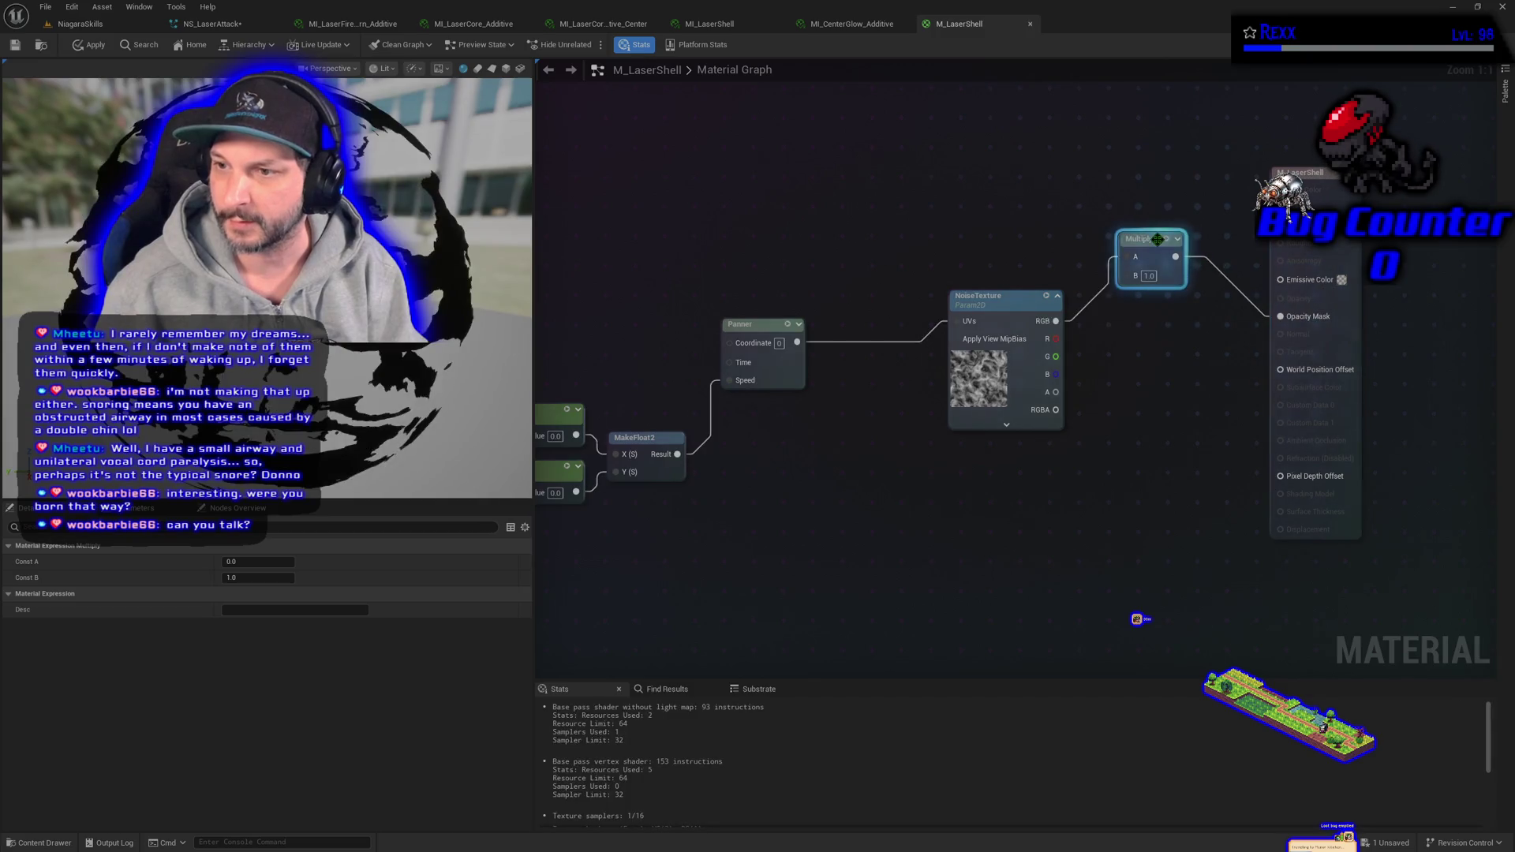
pyautogui.moveTo(1139, 238); pyautogui.dragTo(1177, 276)
pyautogui.click(1089, 368)
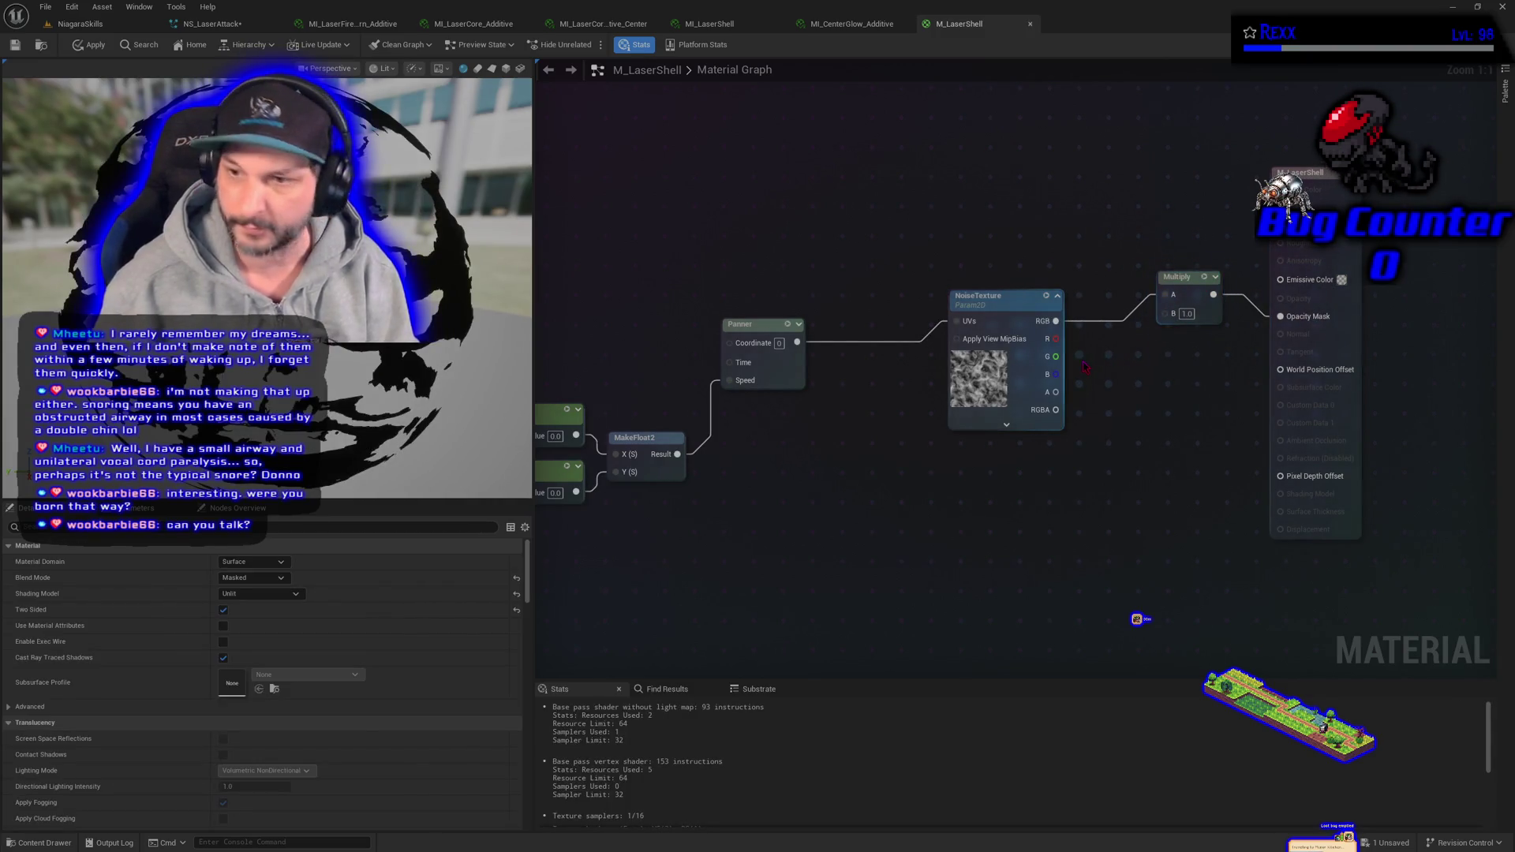
# - Add a MaskOpacity scalar parameter, default 1.0, into the Multiply's B input
pyautogui.click(1086, 367)
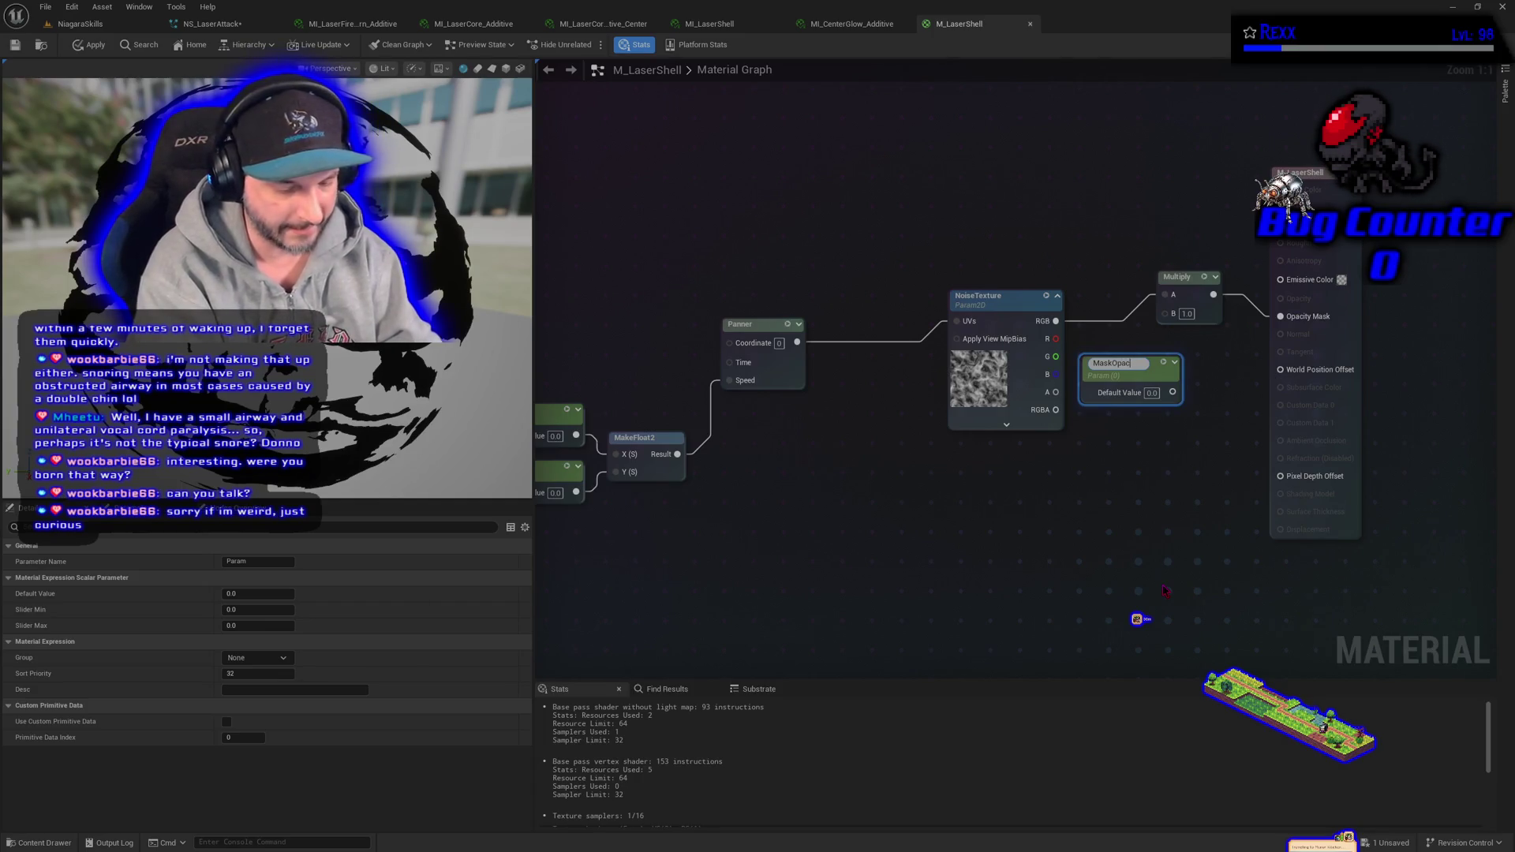
pyautogui.write('MaskOpacity')
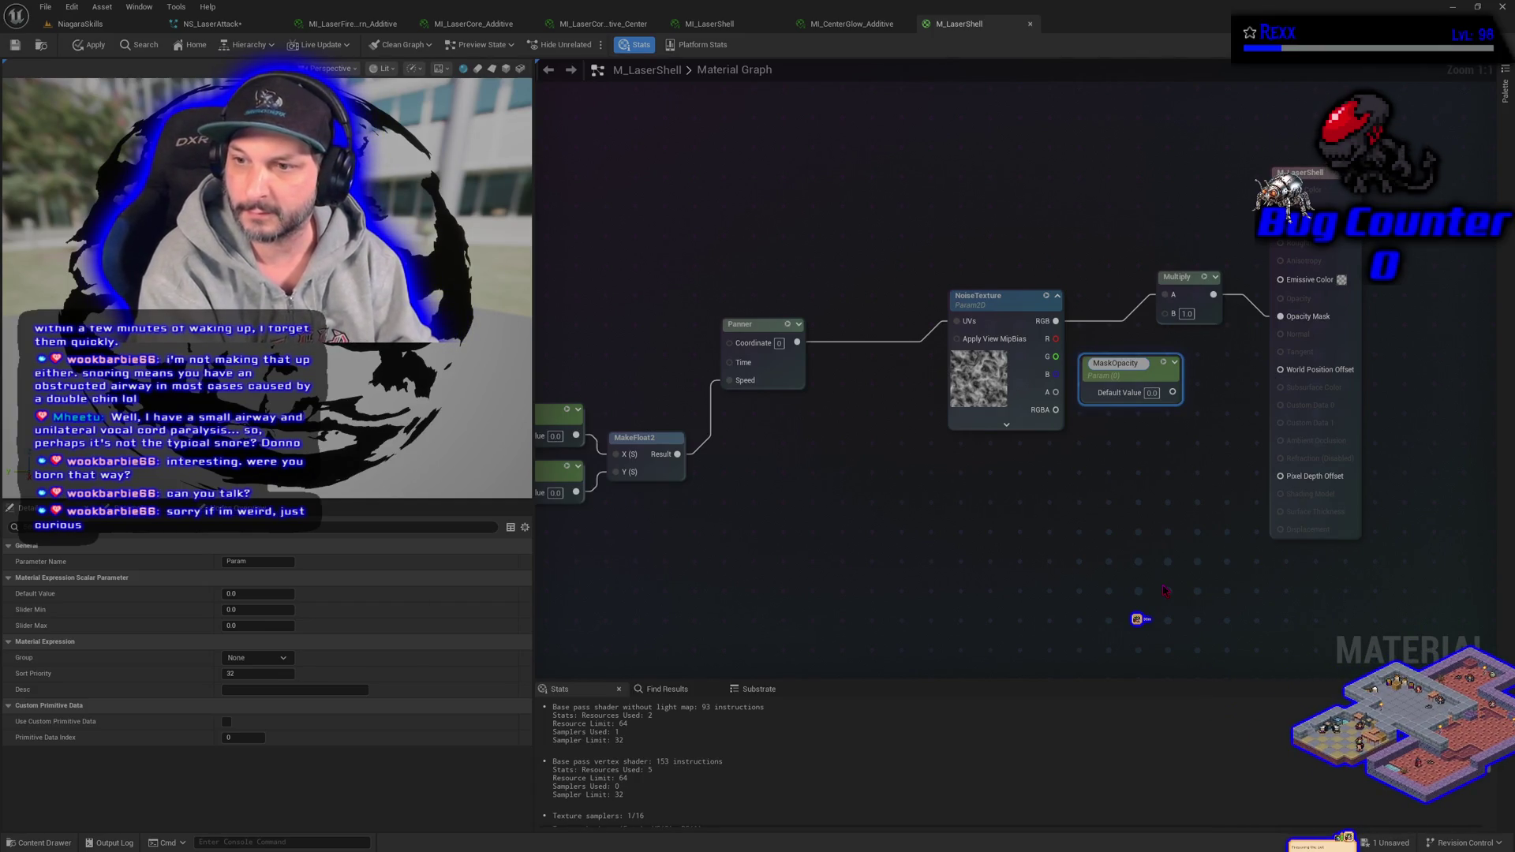
pyautogui.press('Return')
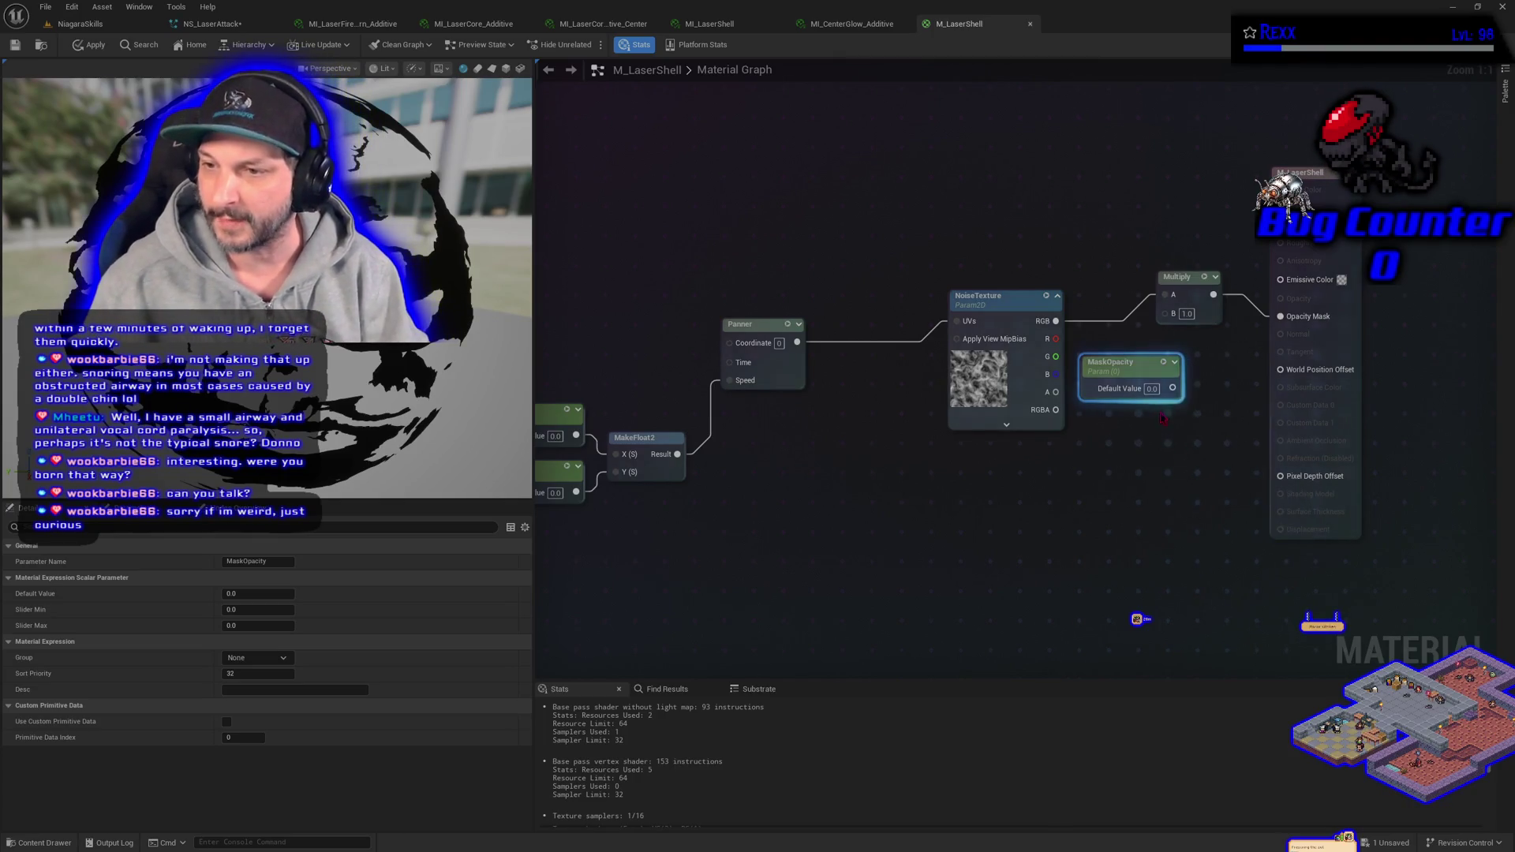
pyautogui.moveTo(1172, 388); pyautogui.dragTo(1173, 322)
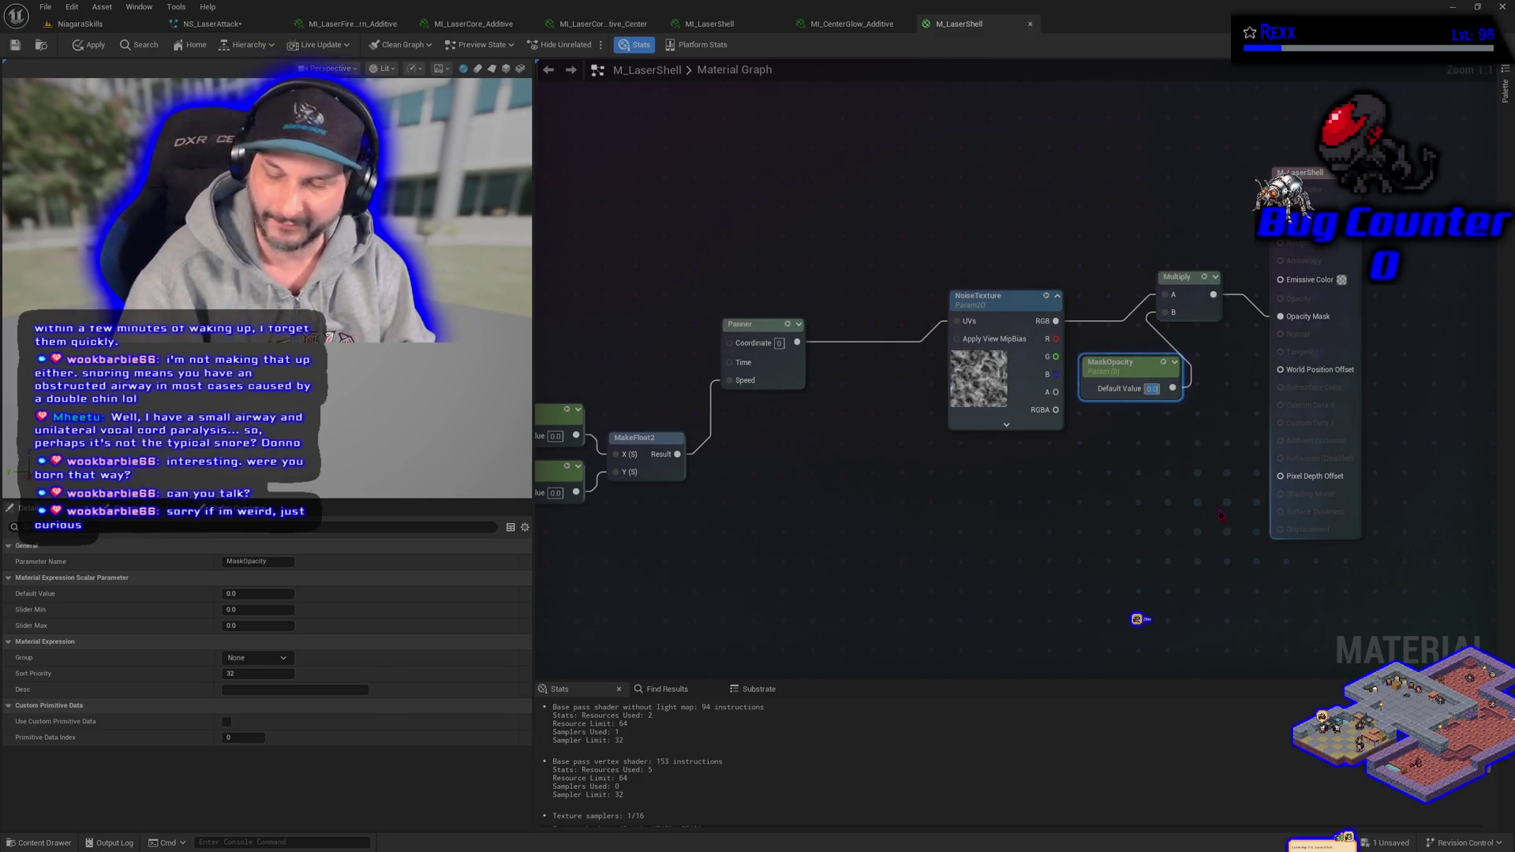
pyautogui.write('1')
pyautogui.press('Return')
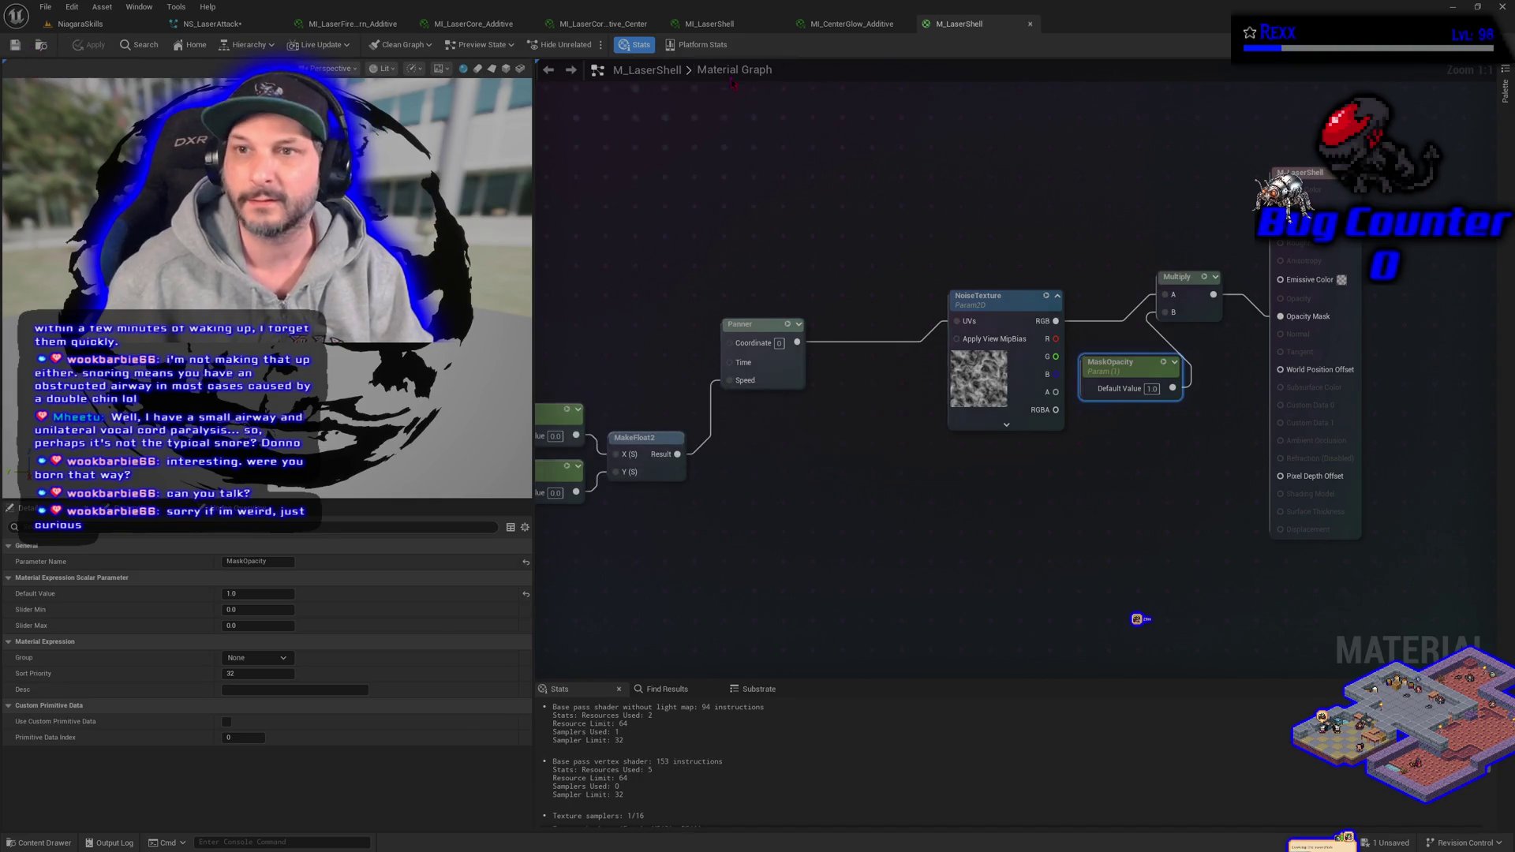
pyautogui.click(709, 24)
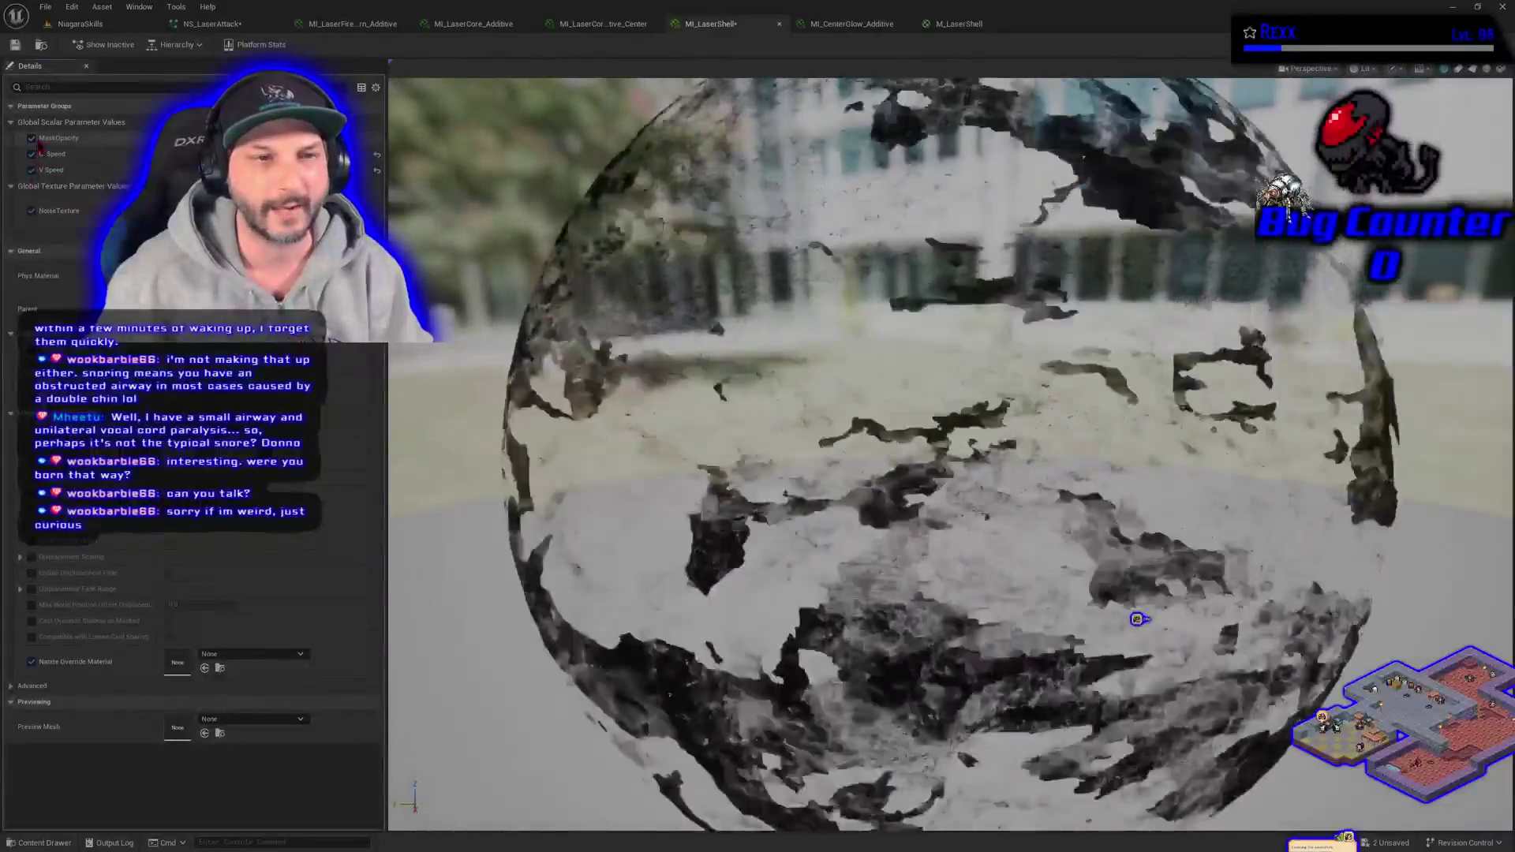
# - Enable the MaskOpacity override in MI_LaserShell, then return to the M_LaserShell graph
pyautogui.click(32, 137)
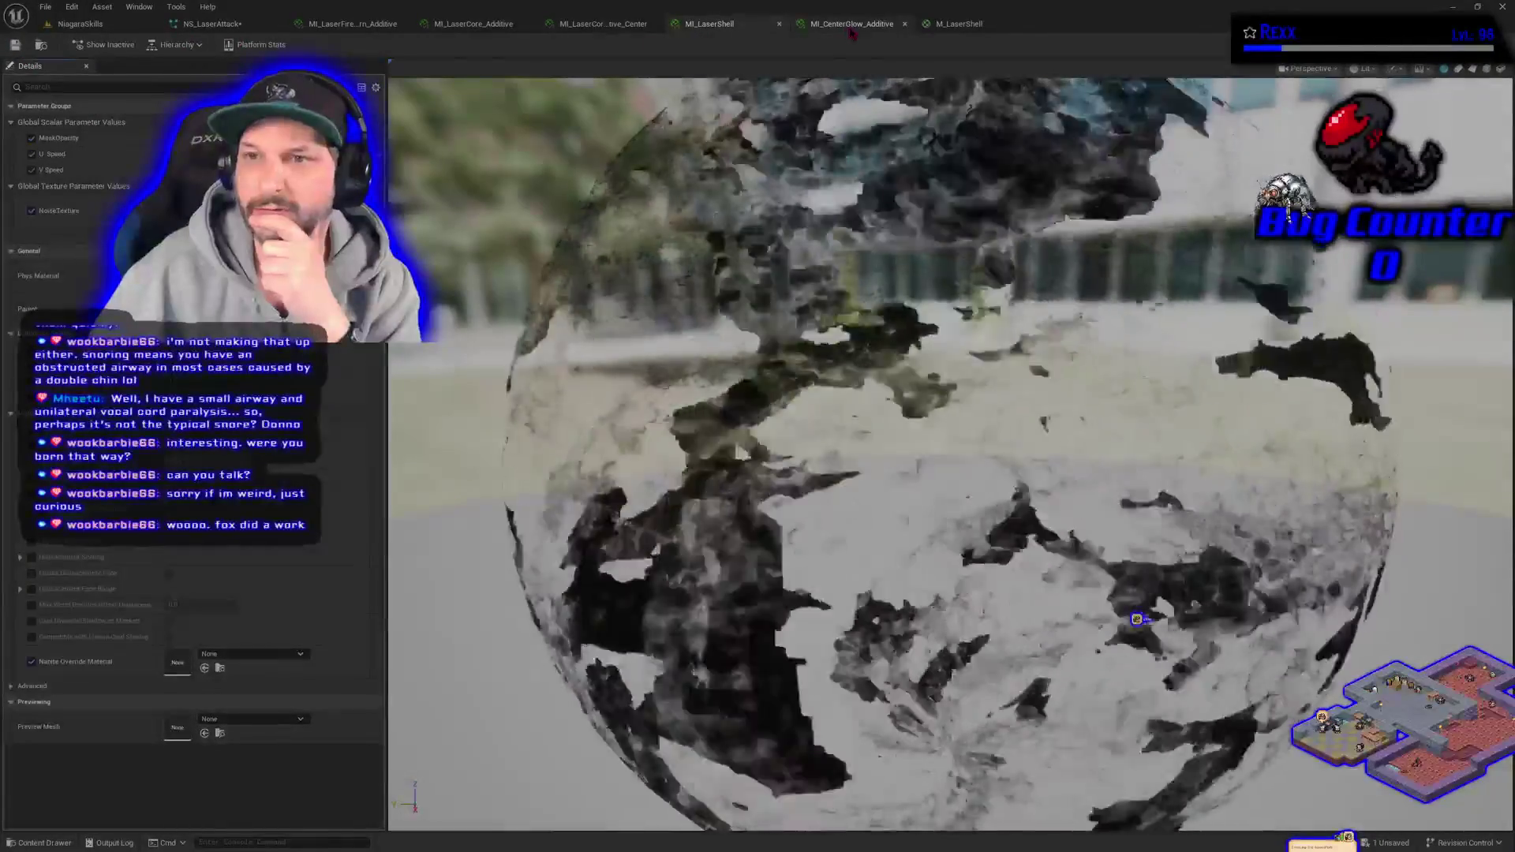
pyautogui.click(600, 30)
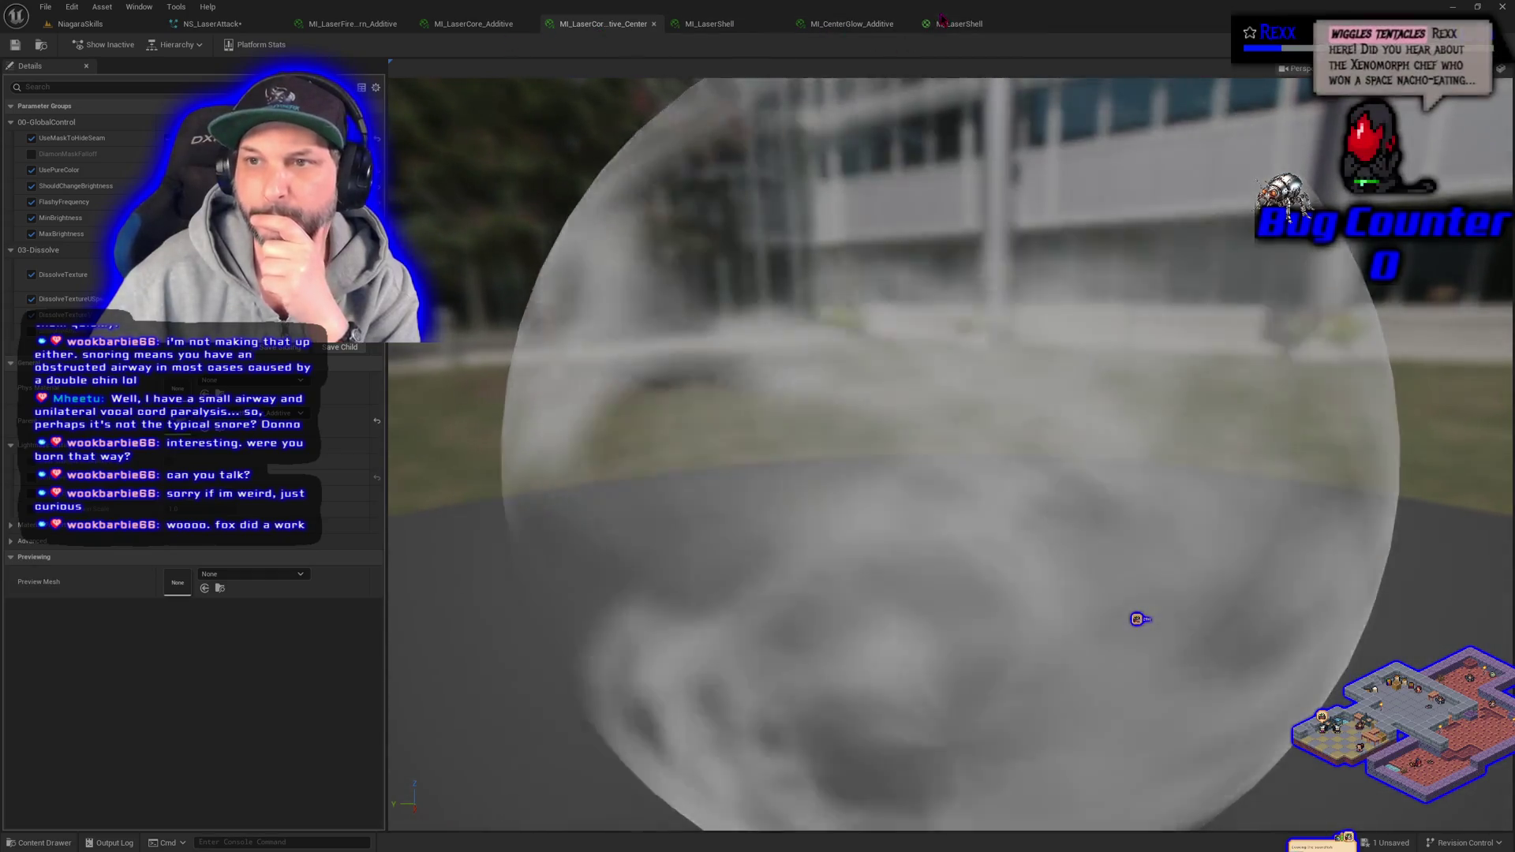
pyautogui.click(941, 22)
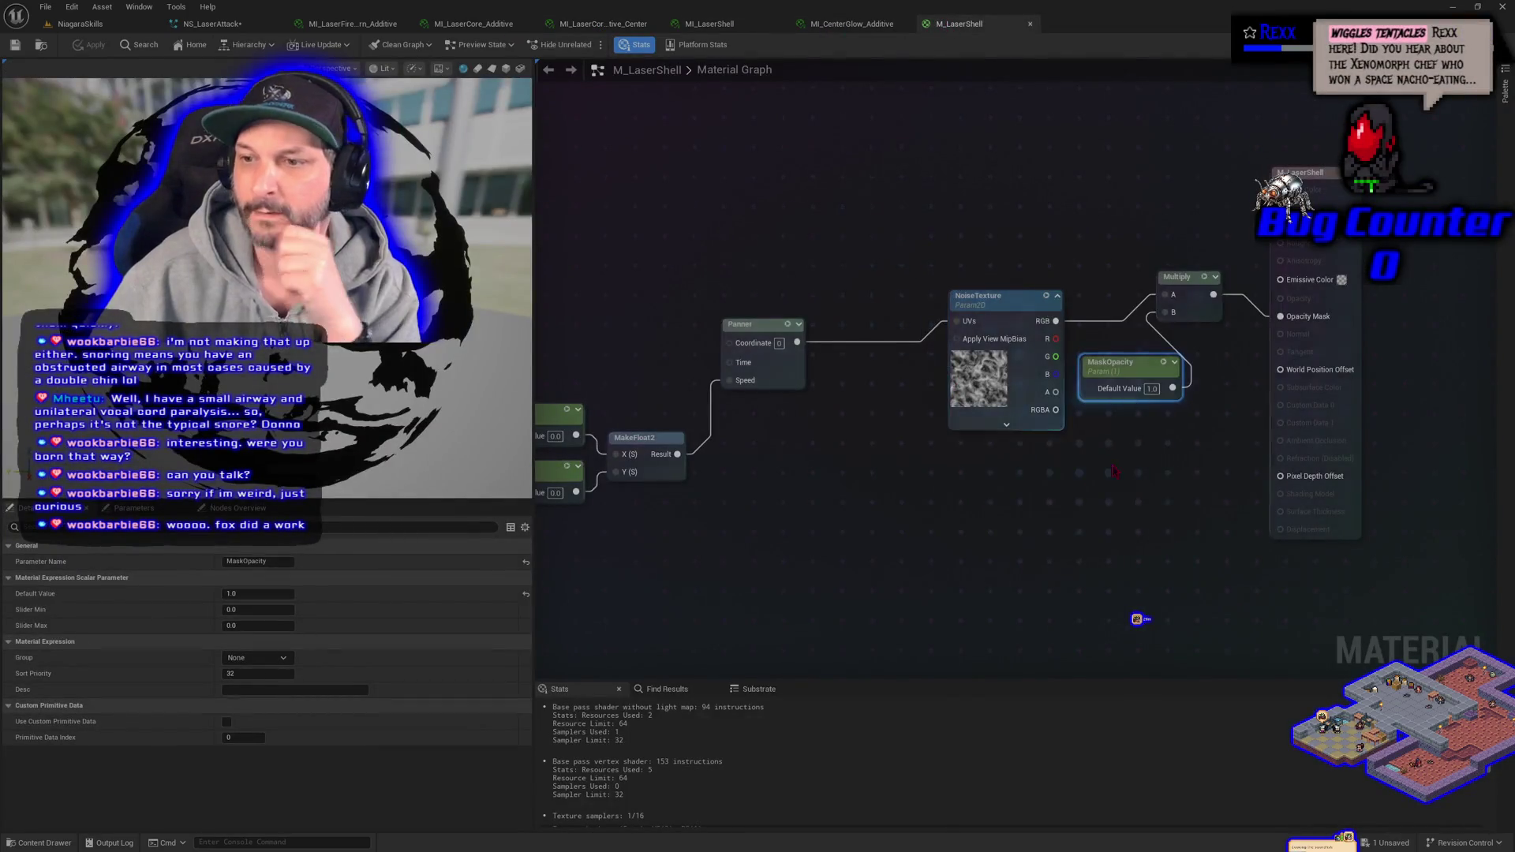
pyautogui.click(1089, 374)
pyautogui.scroll(2, 1023, 383)
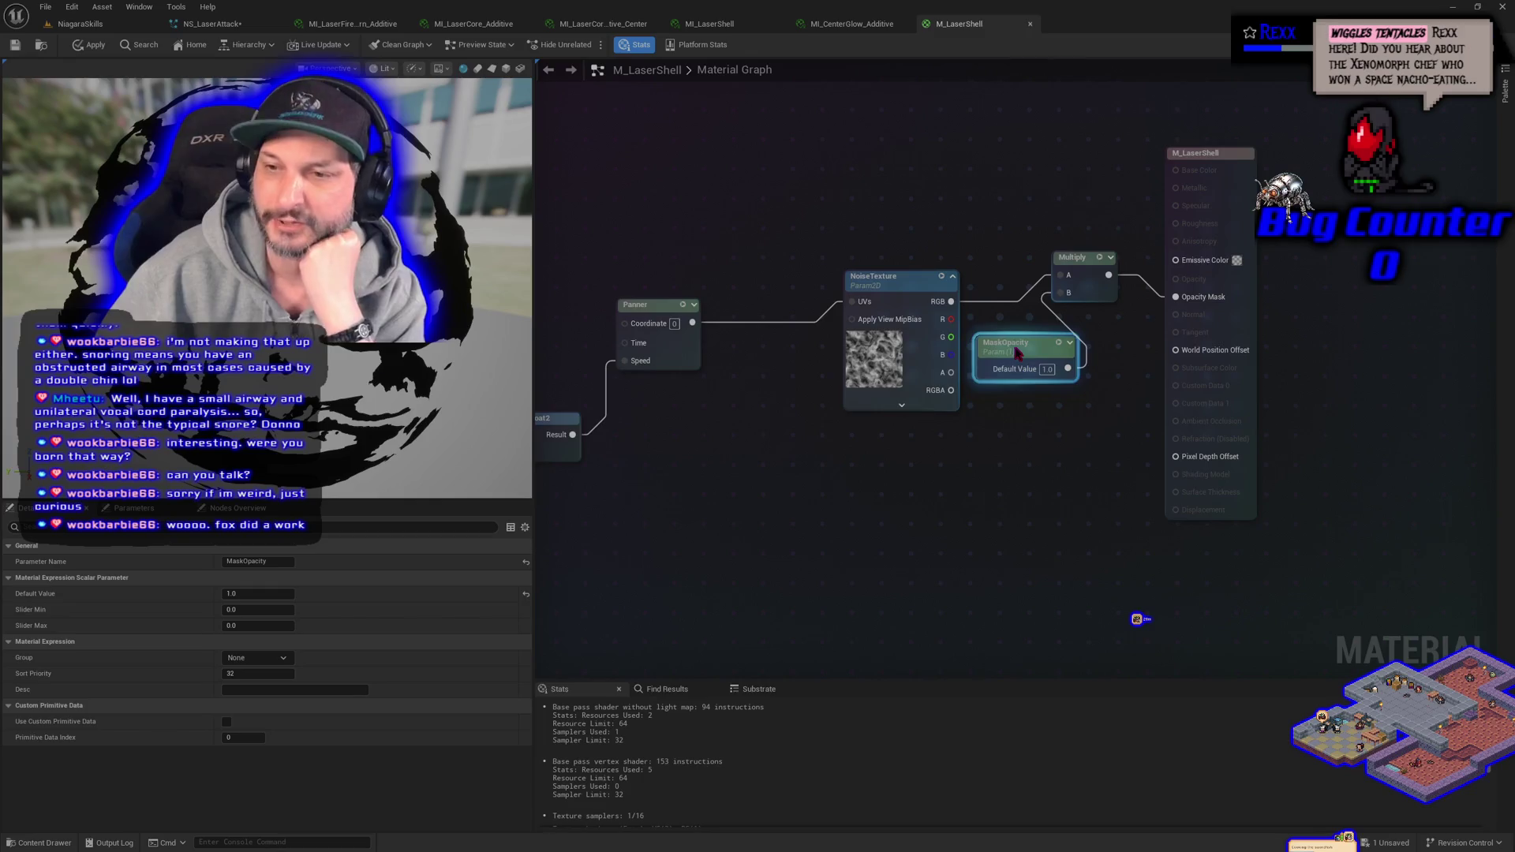
pyautogui.doubleClick(1016, 350)
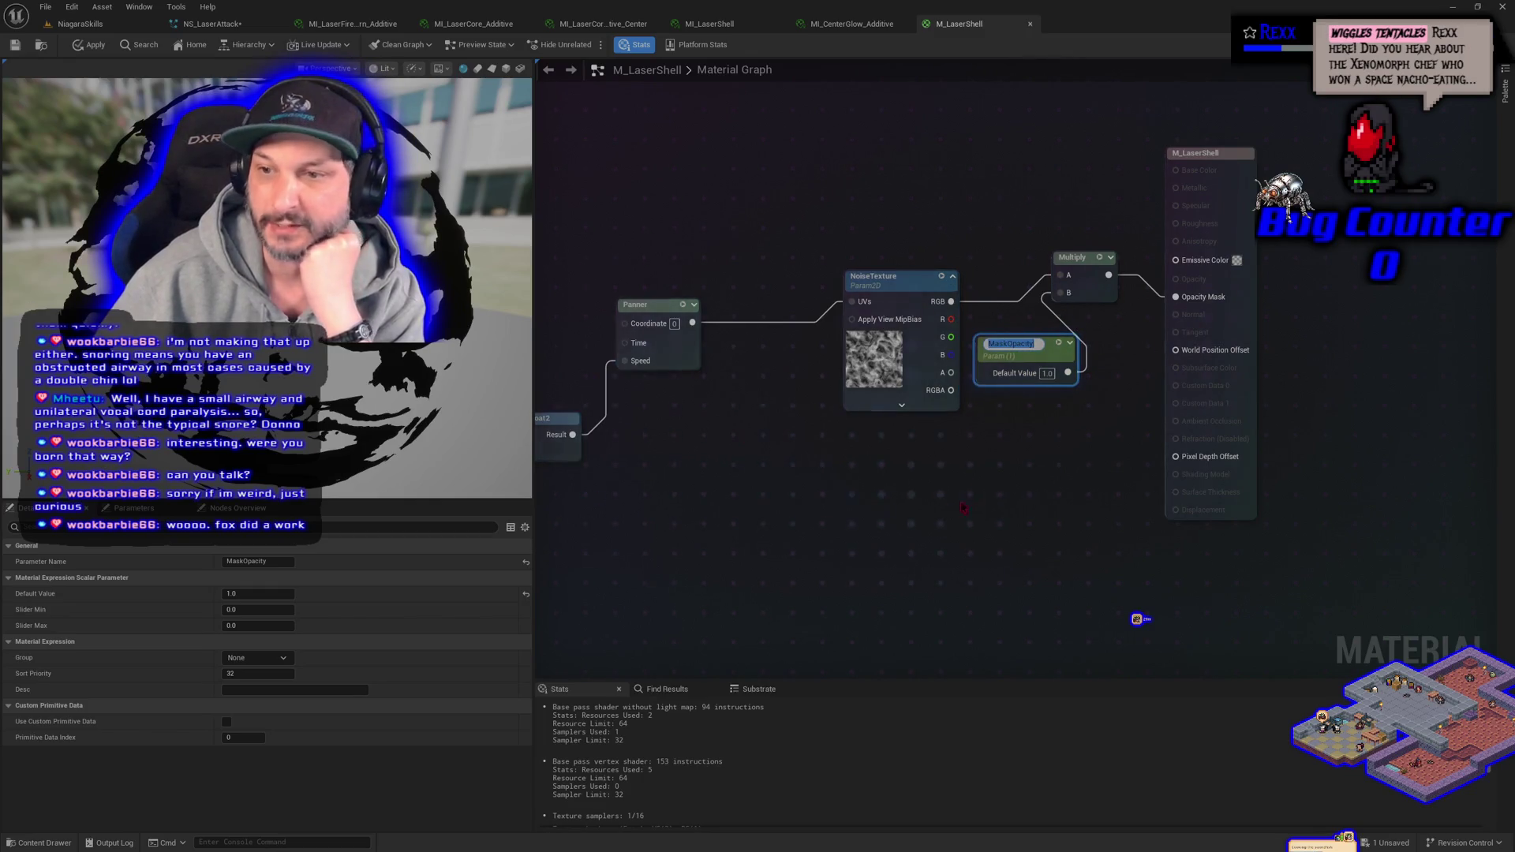
# - Rename the MaskOpacity parameter node to MaskAmount
pyautogui.click(1029, 410)
pyautogui.click(1024, 346)
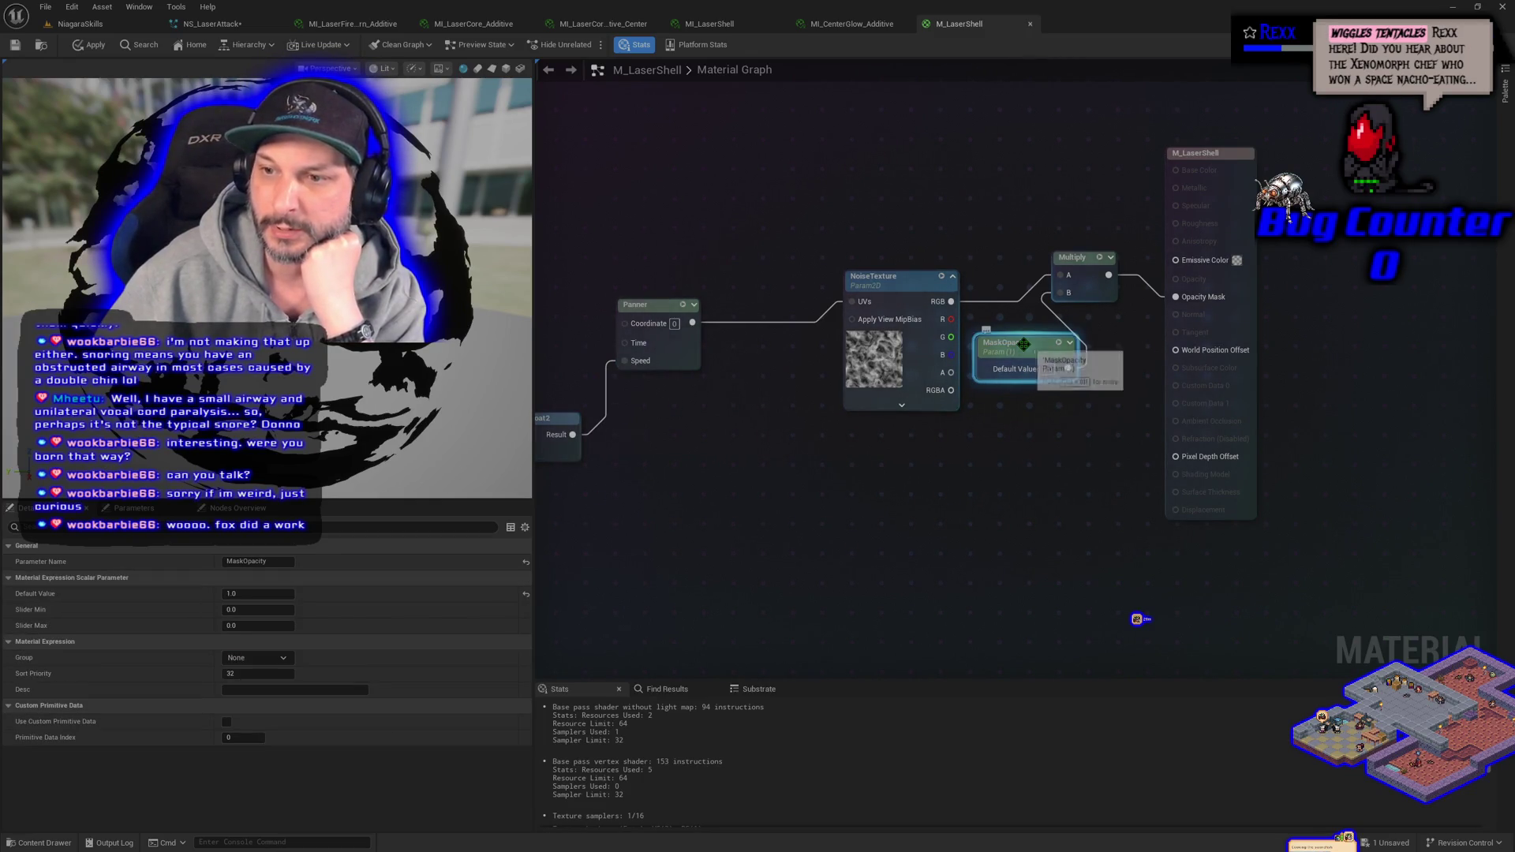
pyautogui.doubleClick(1023, 344)
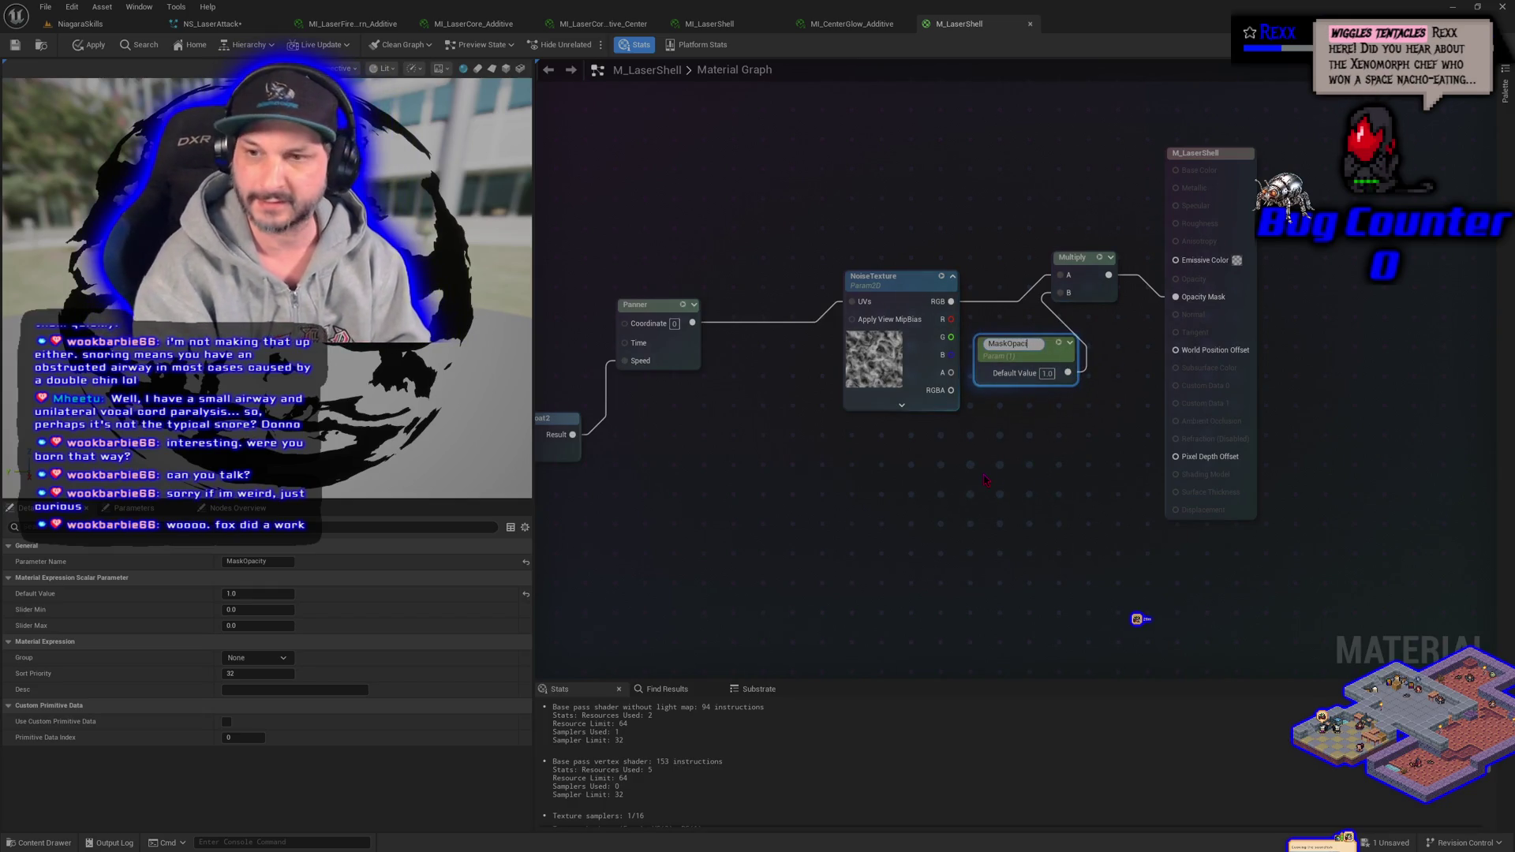
pyautogui.write('MaskAmou')
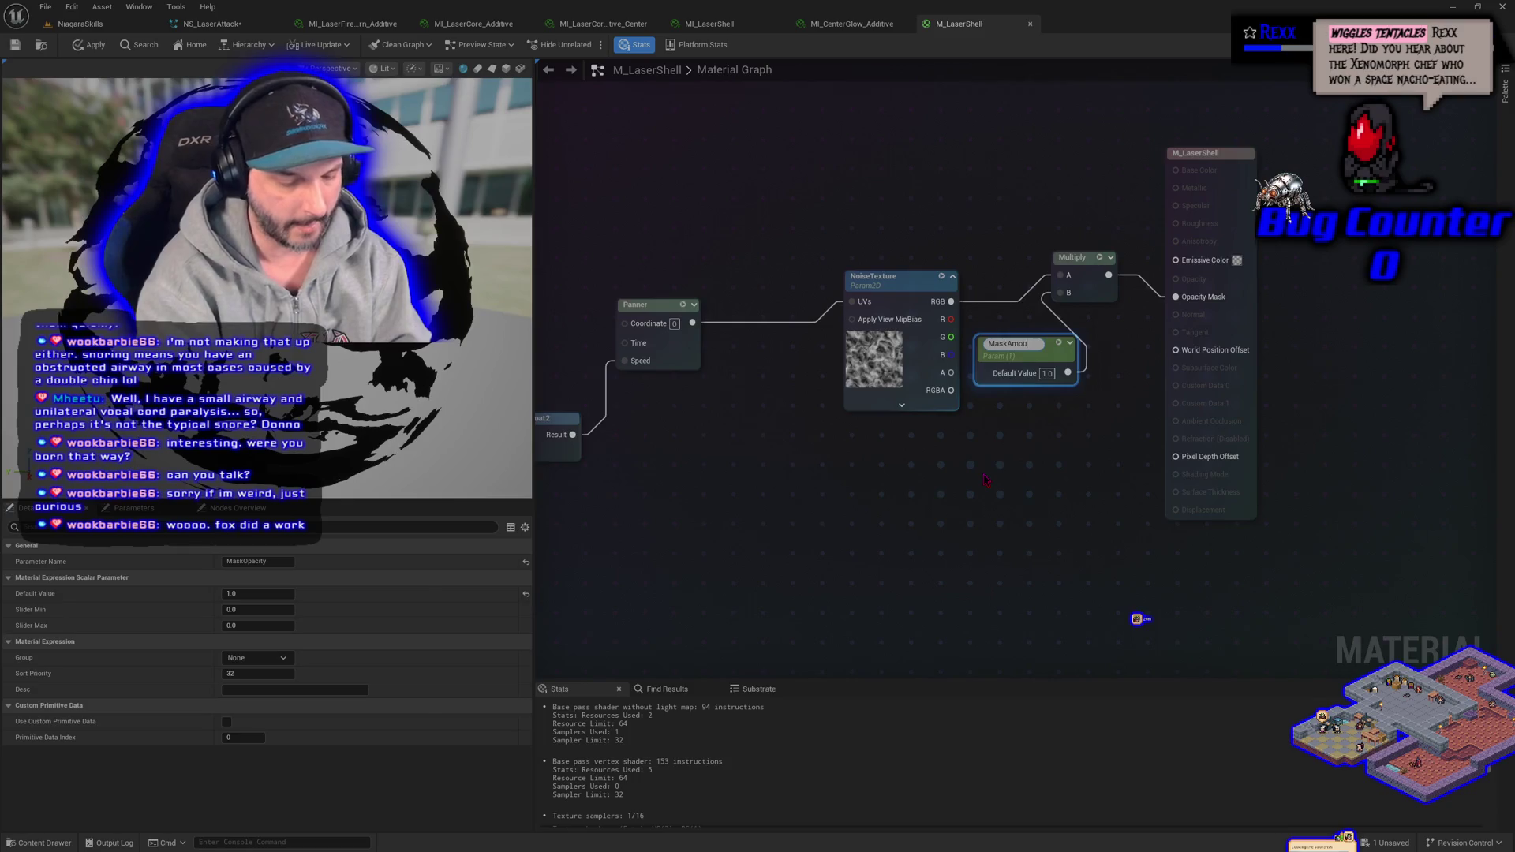
pyautogui.write('nt')
pyautogui.press('Return')
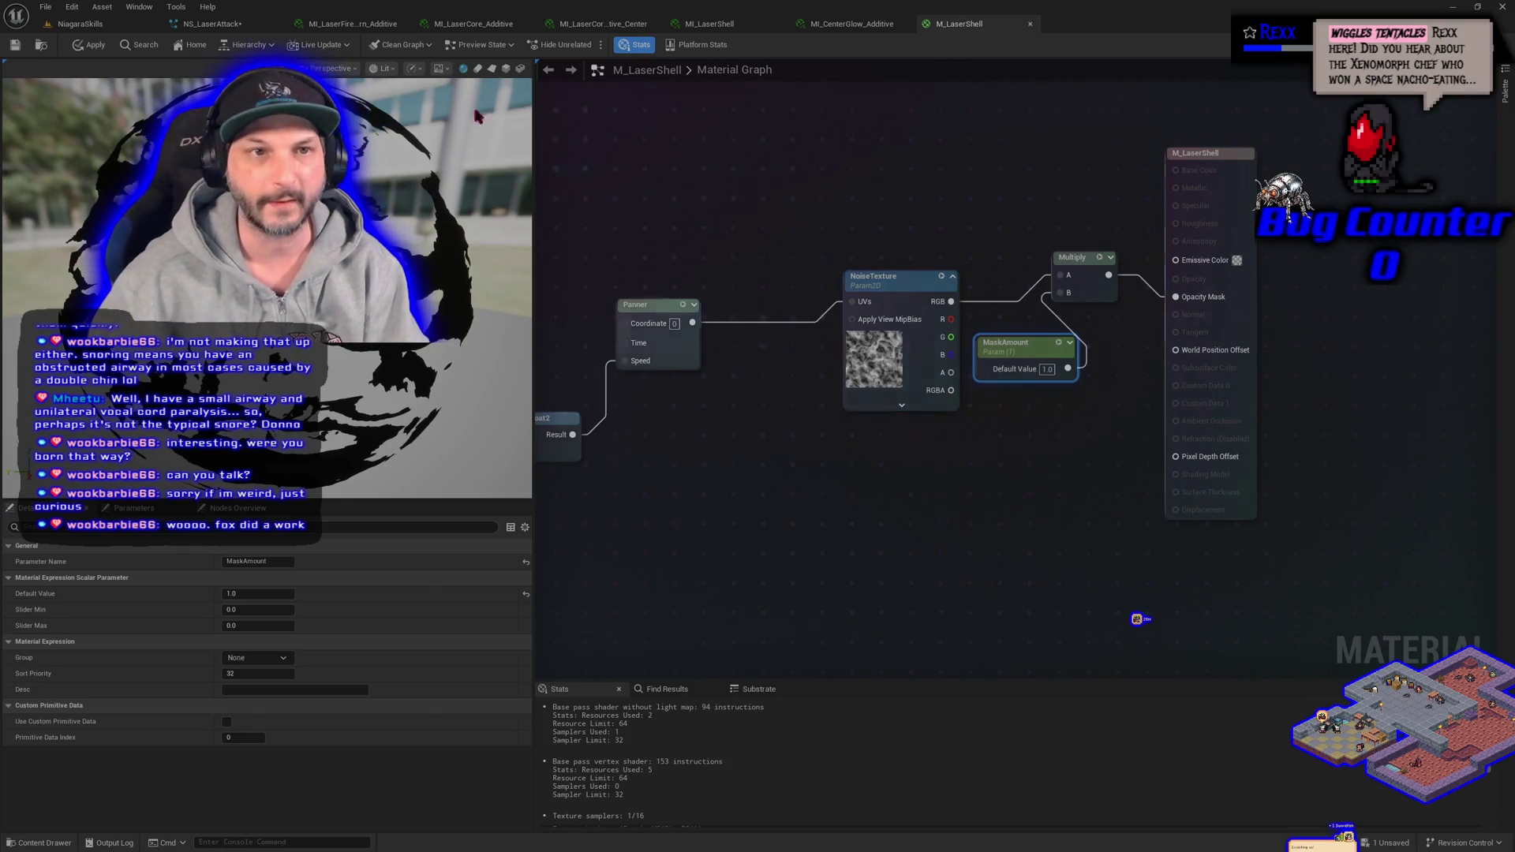
# - Apply and save M_LaserShell, then move the result node aside
pyautogui.click(96, 46)
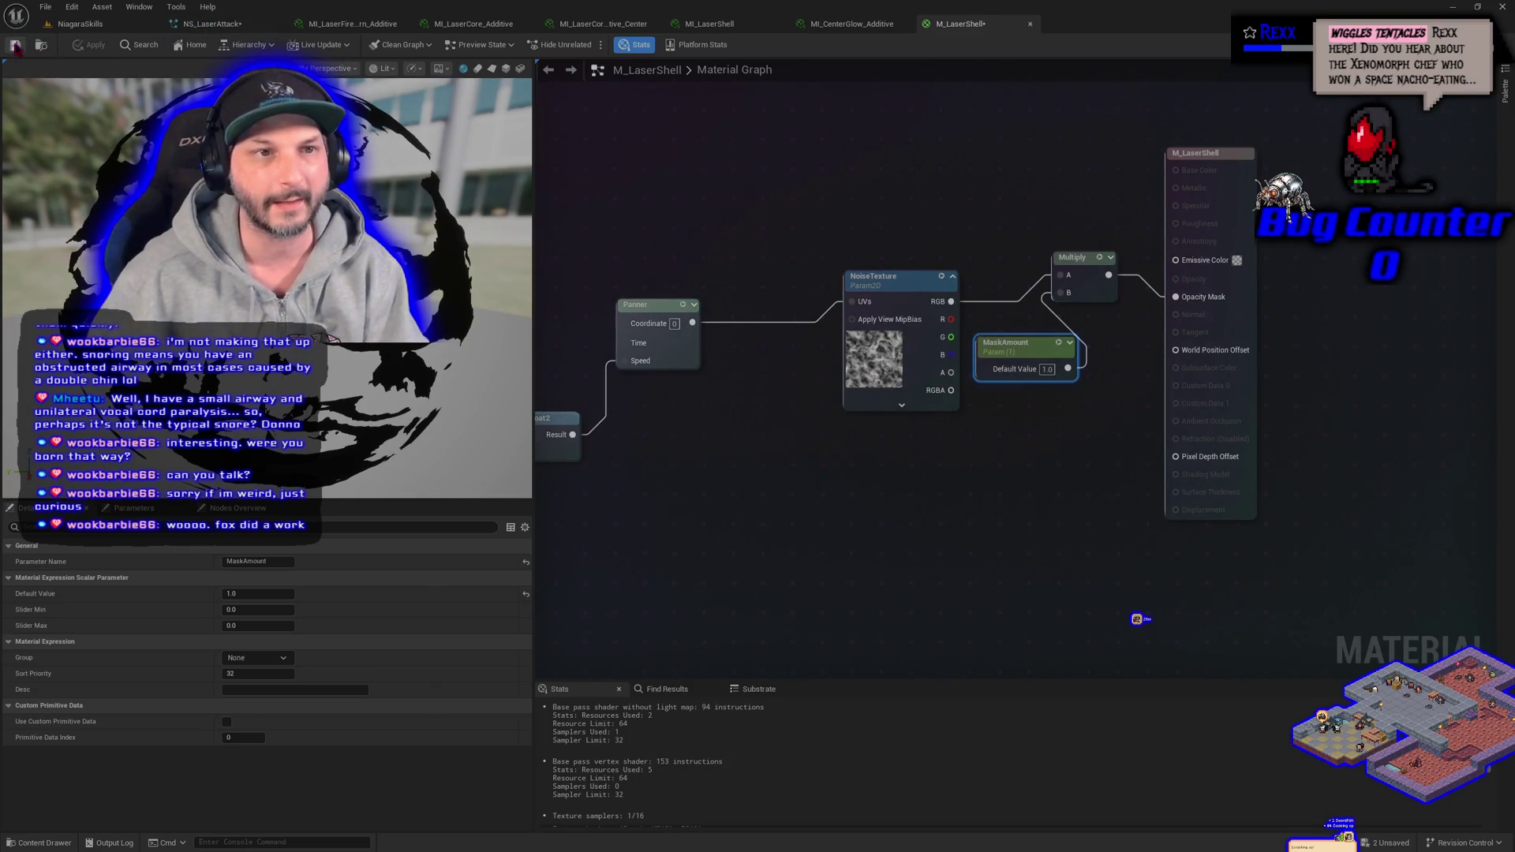
pyautogui.click(15, 46)
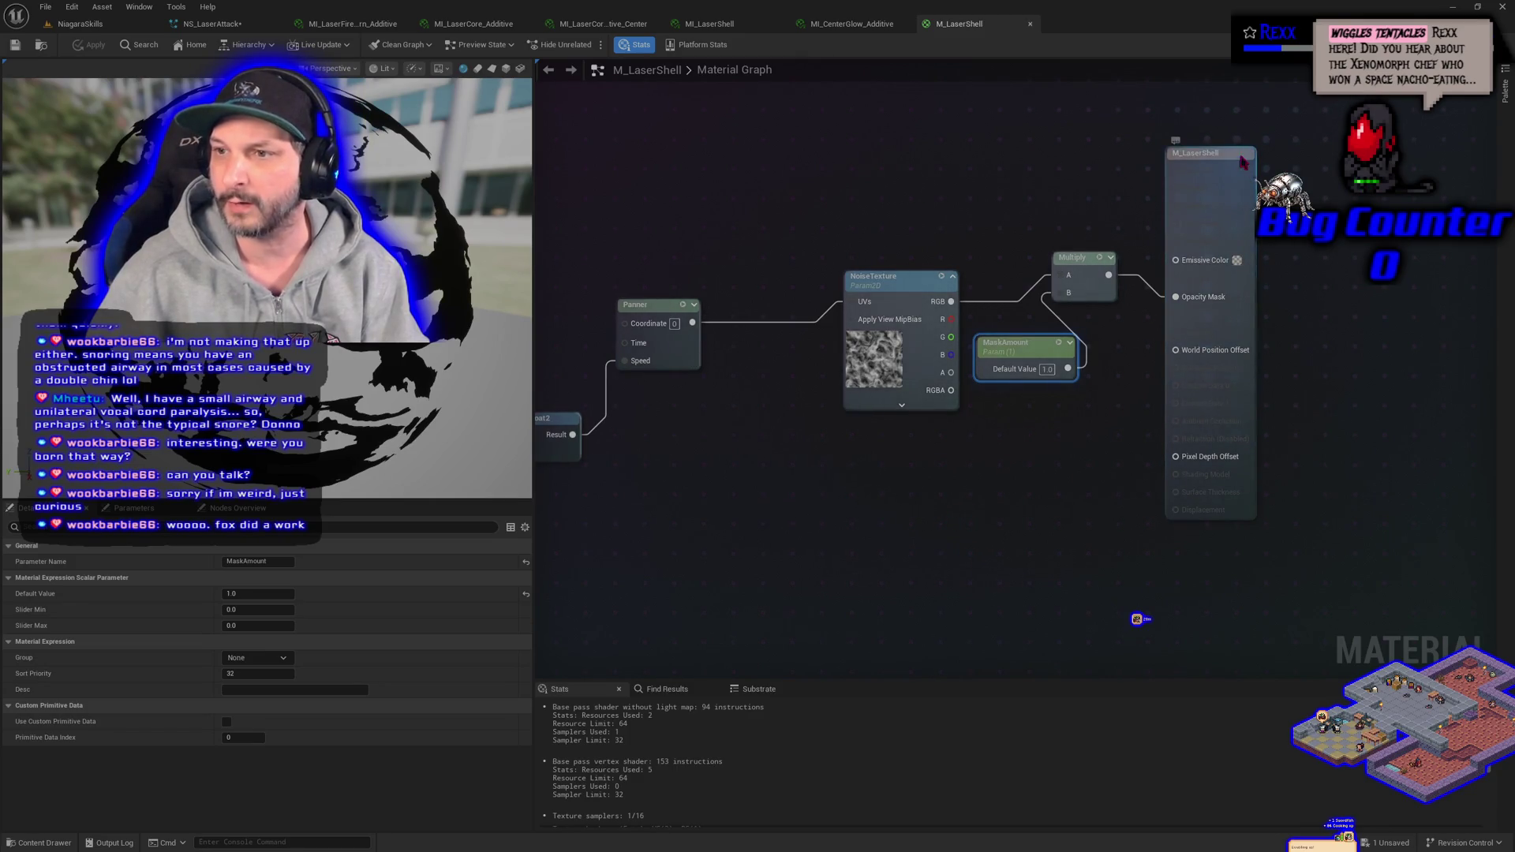
pyautogui.moveTo(1210, 153); pyautogui.dragTo(1265, 172)
pyautogui.click(906, 546)
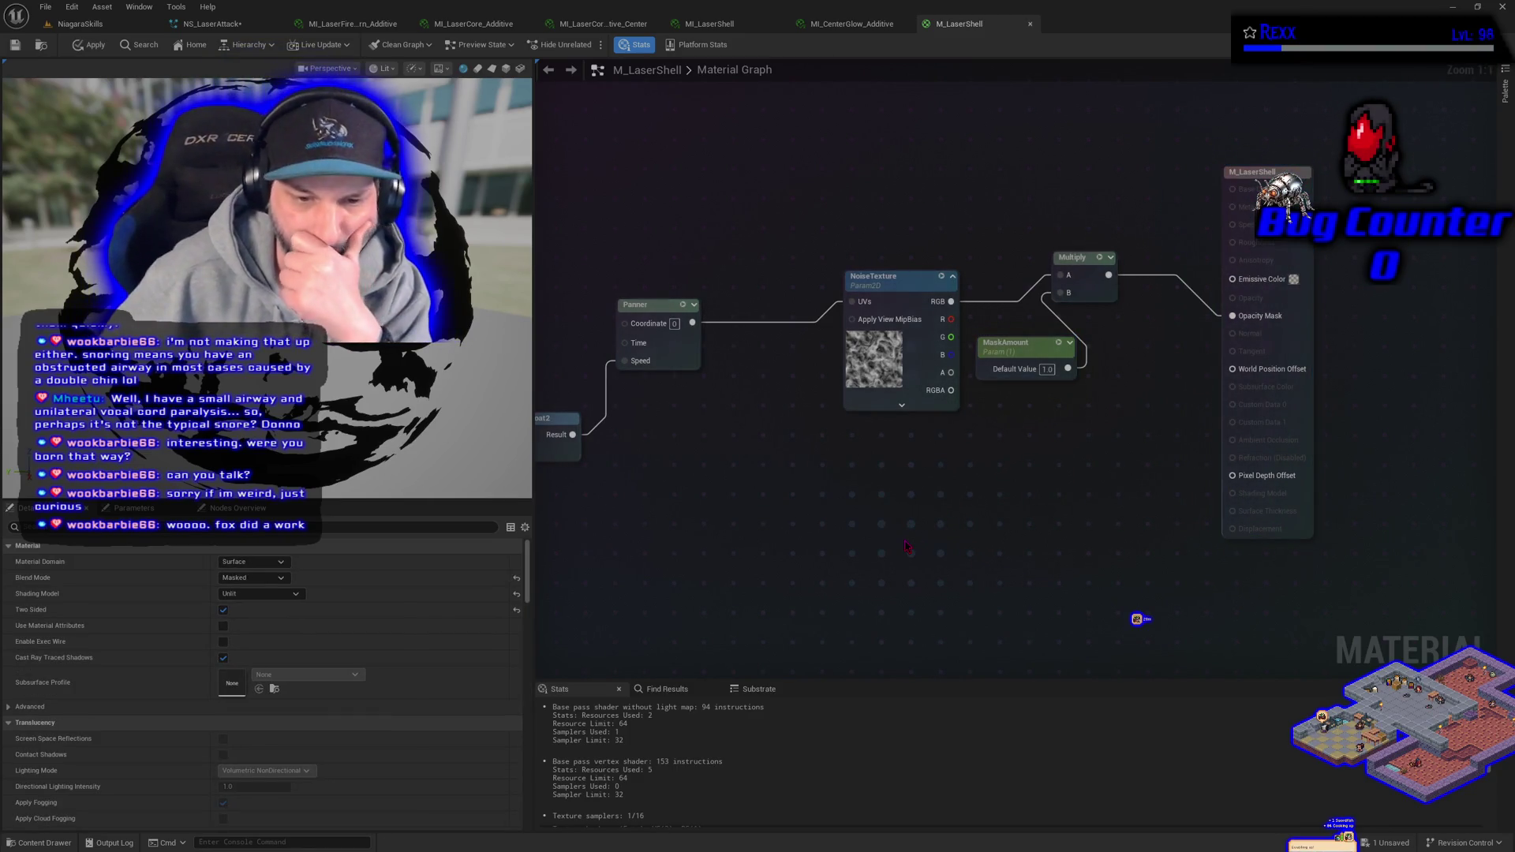
# - Move the M_LaserShell result node further right to clear space
pyautogui.moveTo(1069, 438)
pyautogui.mouseDown()
pyautogui.moveTo(1029, 416)
pyautogui.moveTo(950, 414)
pyautogui.mouseUp()
pyautogui.click(1167, 172)
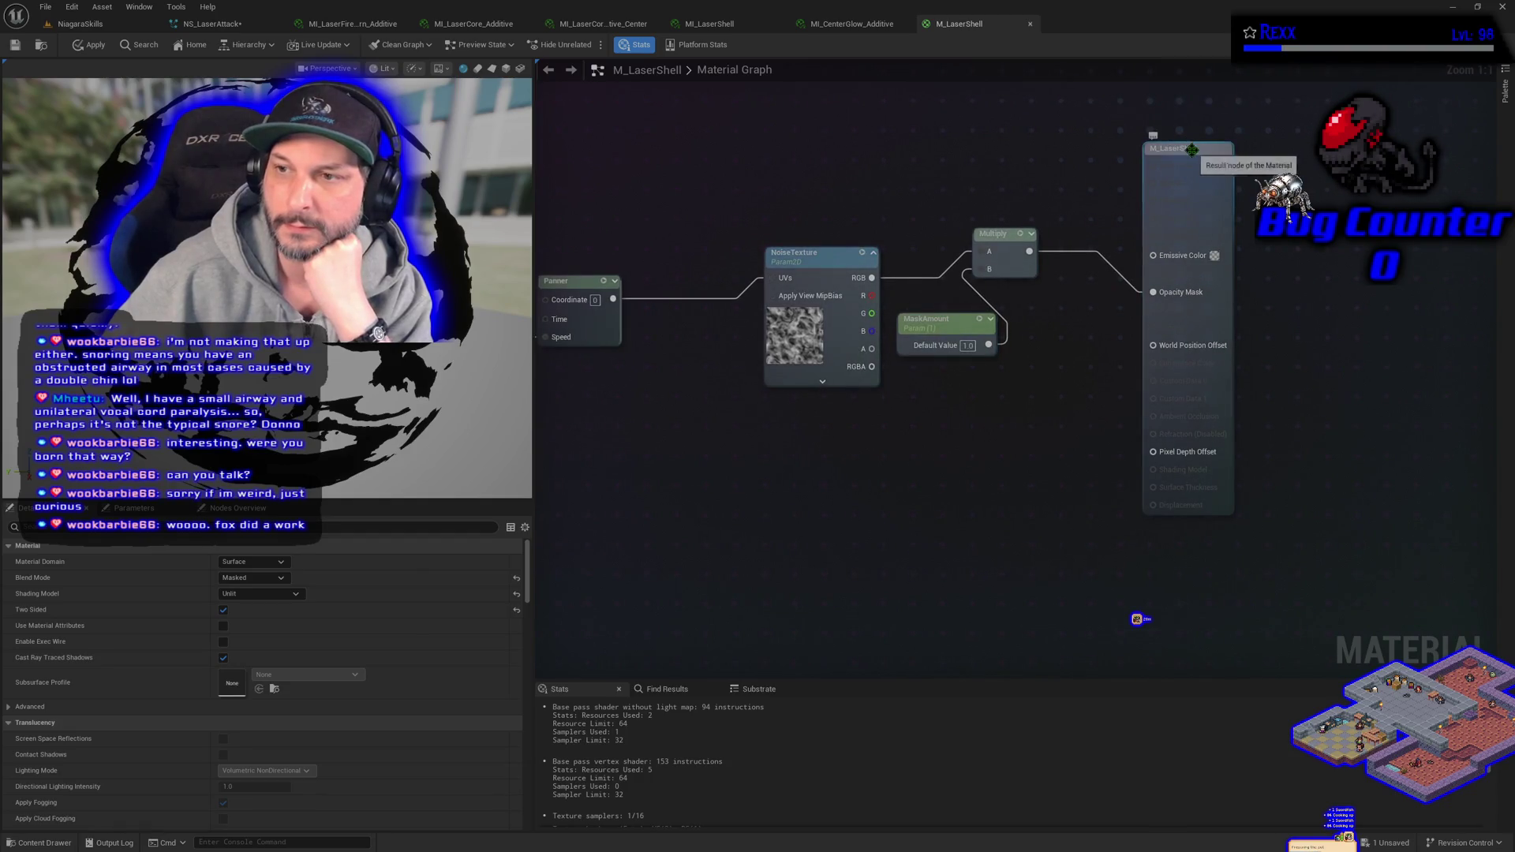
pyautogui.moveTo(1192, 149); pyautogui.dragTo(1294, 168)
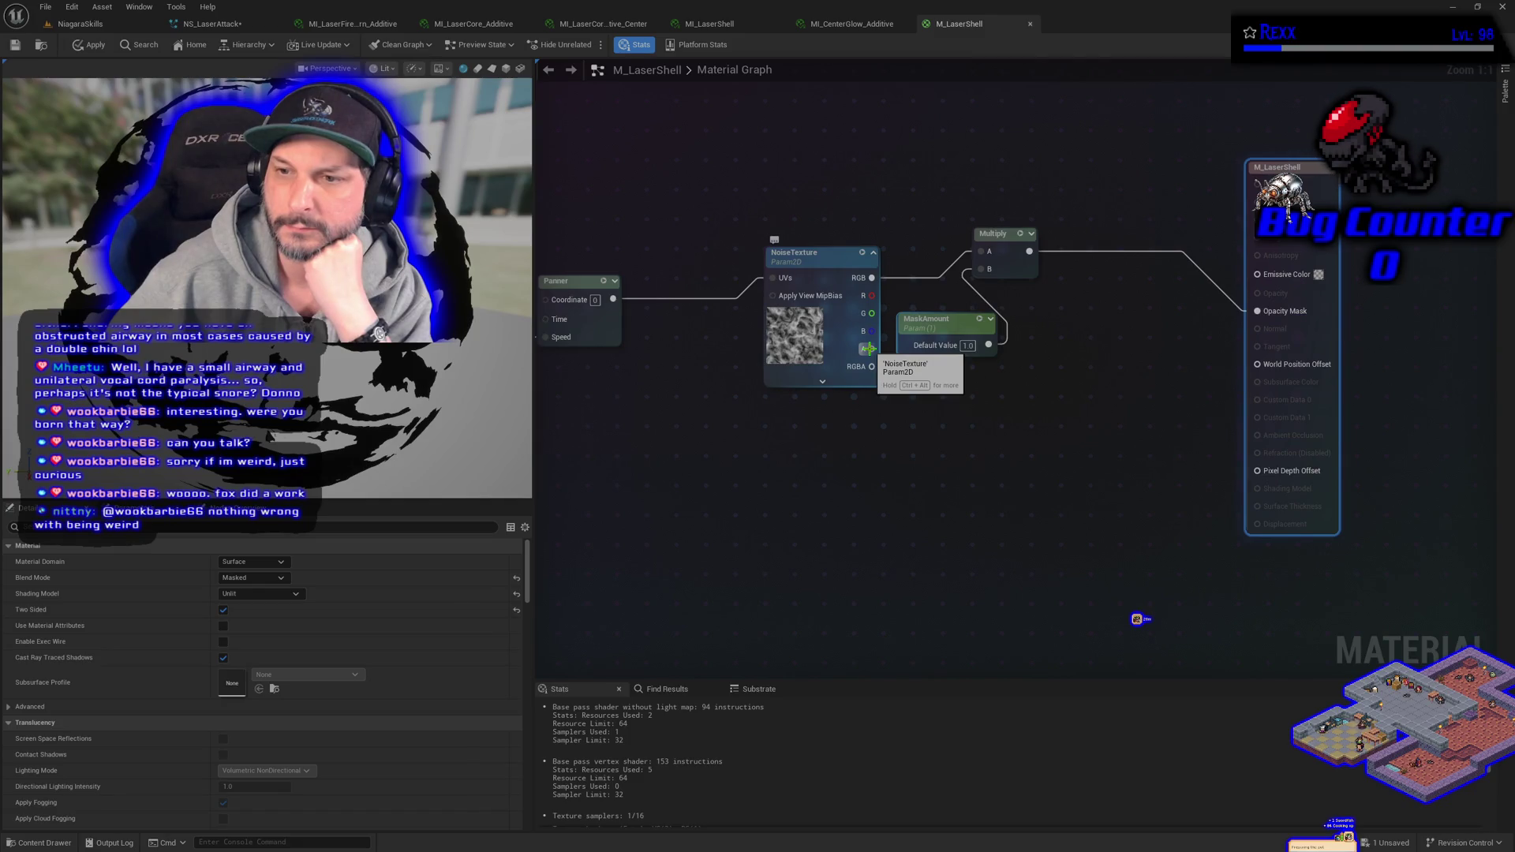
# - Rewire the noise texture's RGBA output into the Multiply and apply the material
pyautogui.moveTo(875, 351); pyautogui.dragTo(928, 394)
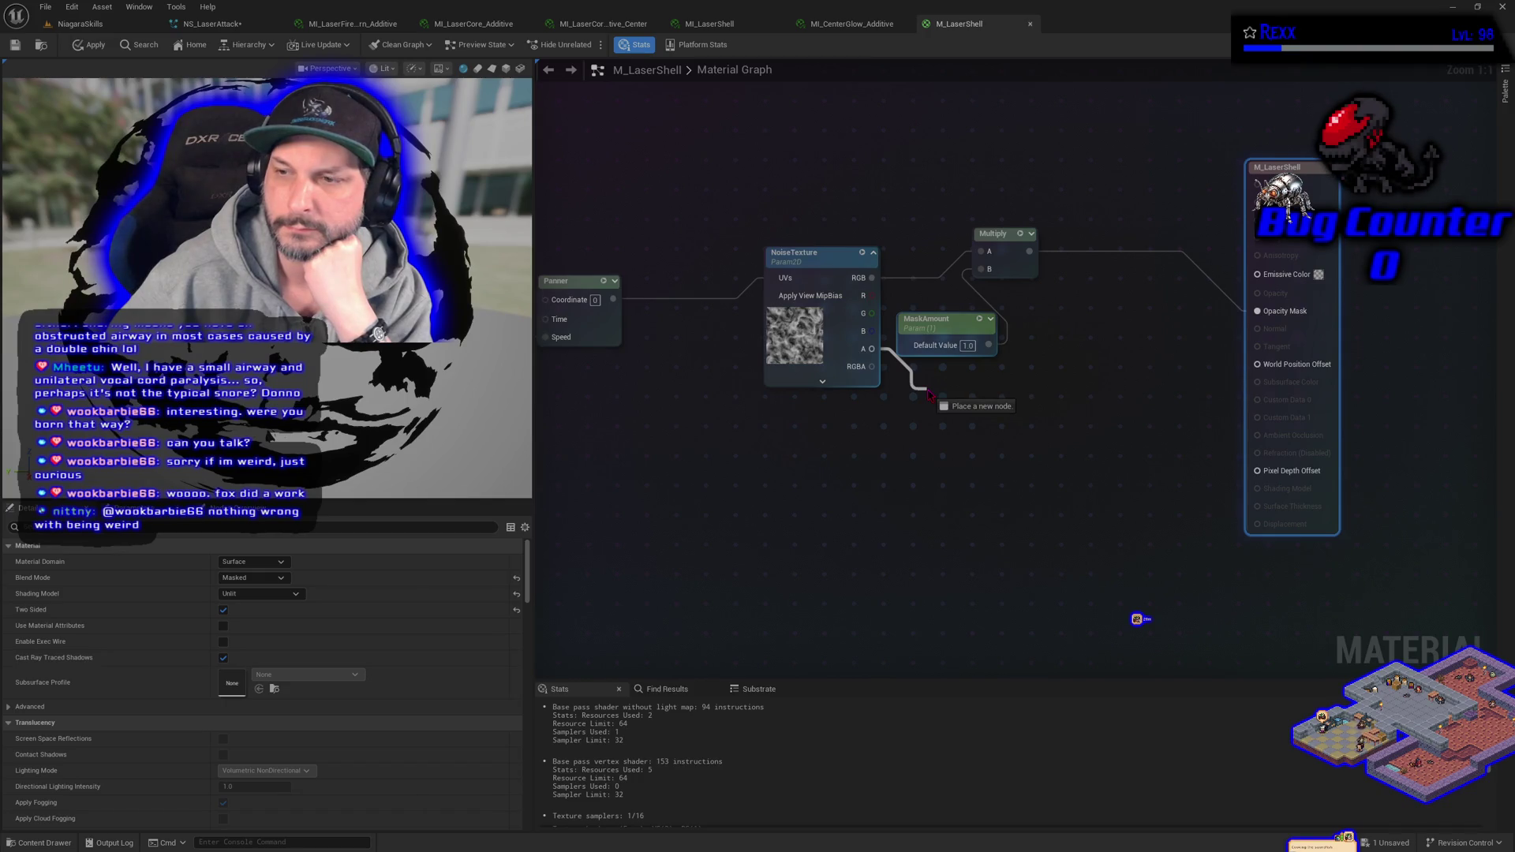
pyautogui.moveTo(929, 395); pyautogui.dragTo(929, 394)
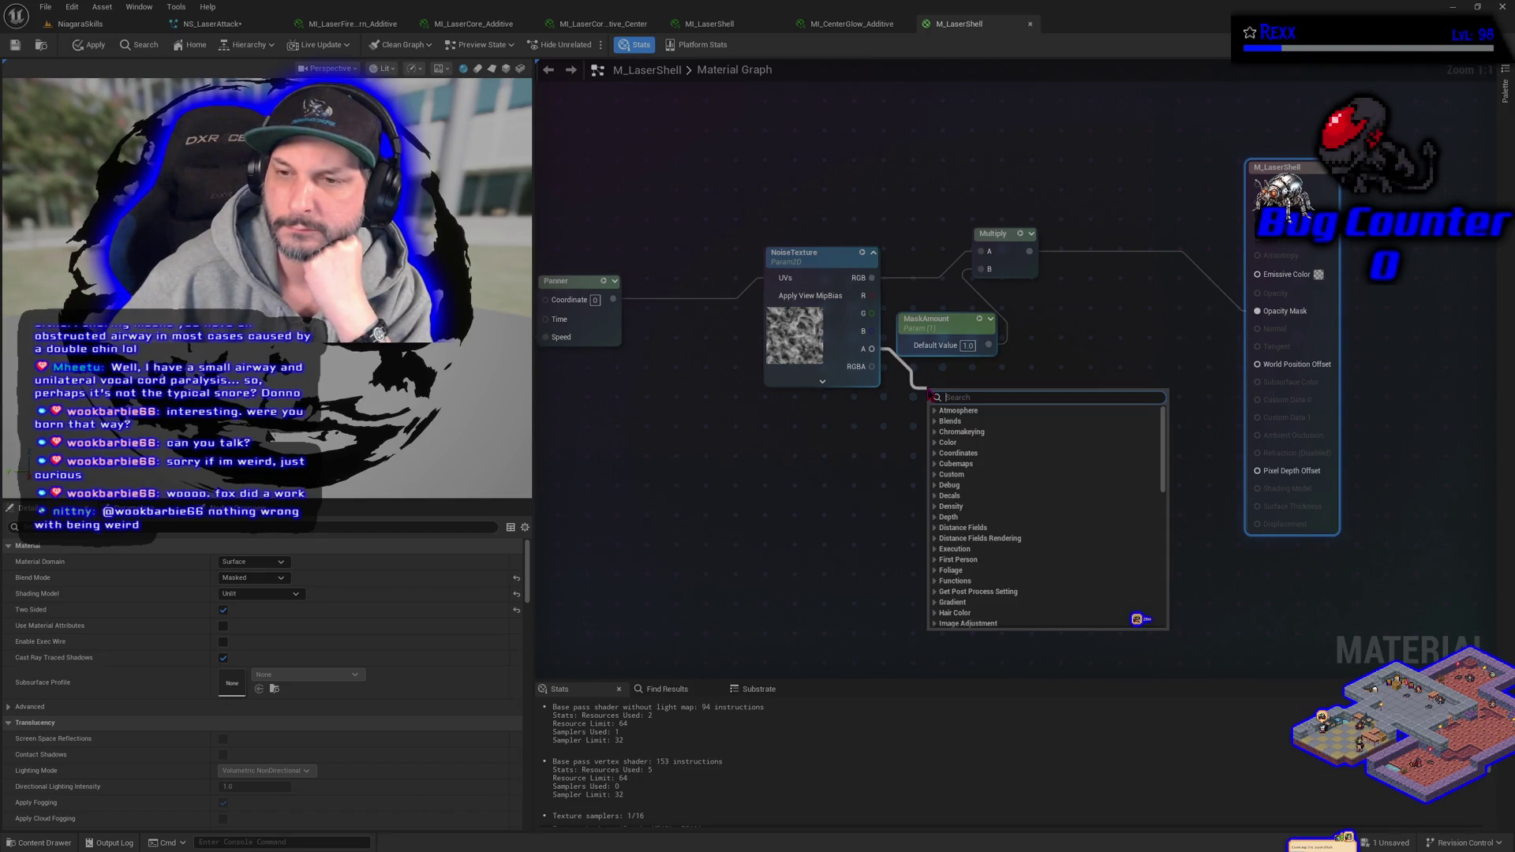
pyautogui.click(896, 408)
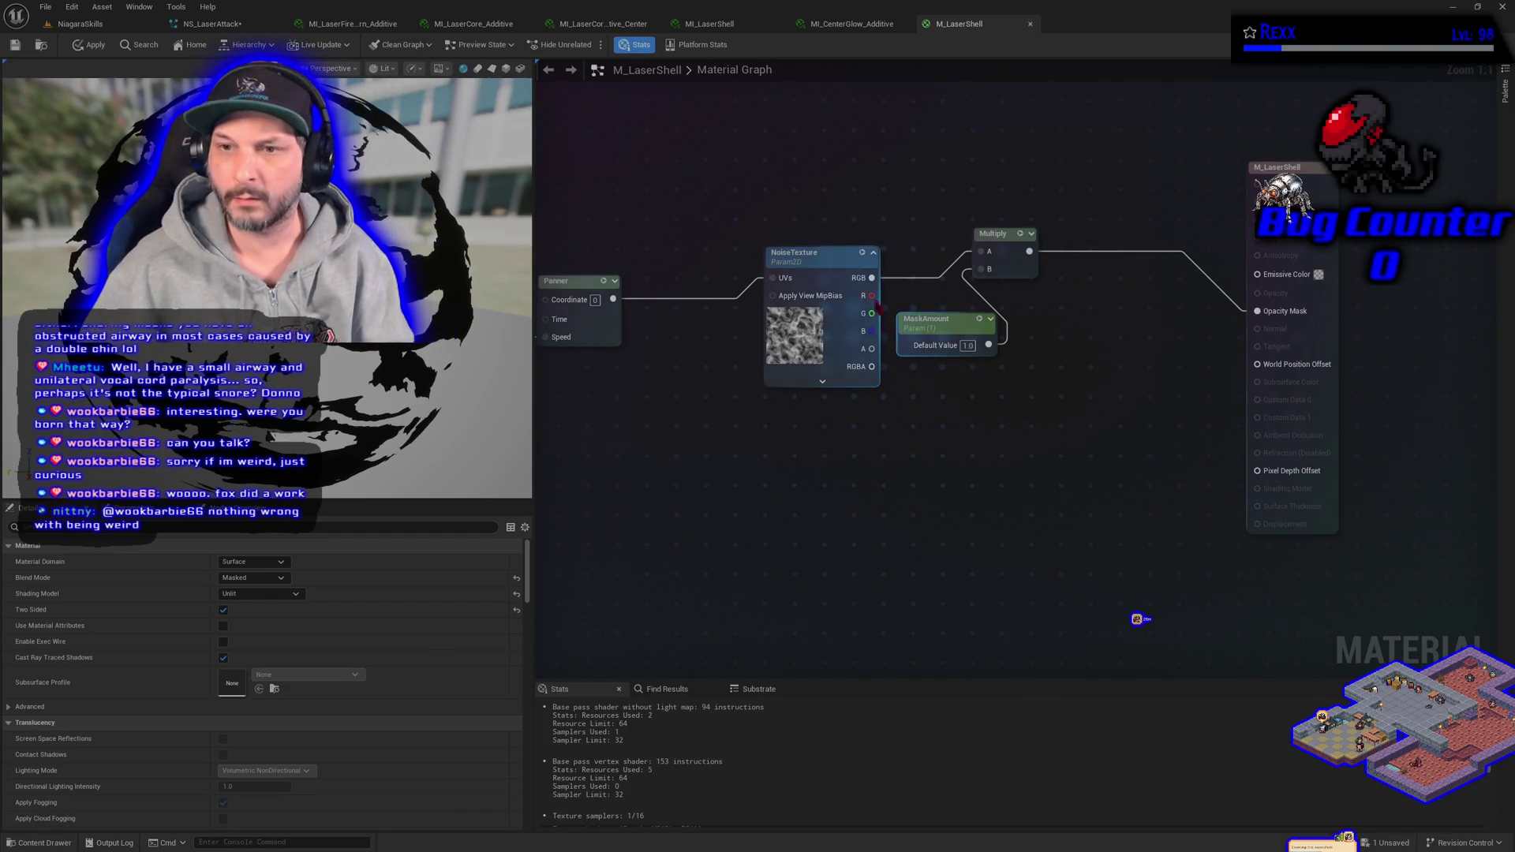
pyautogui.moveTo(868, 278); pyautogui.dragTo(872, 366)
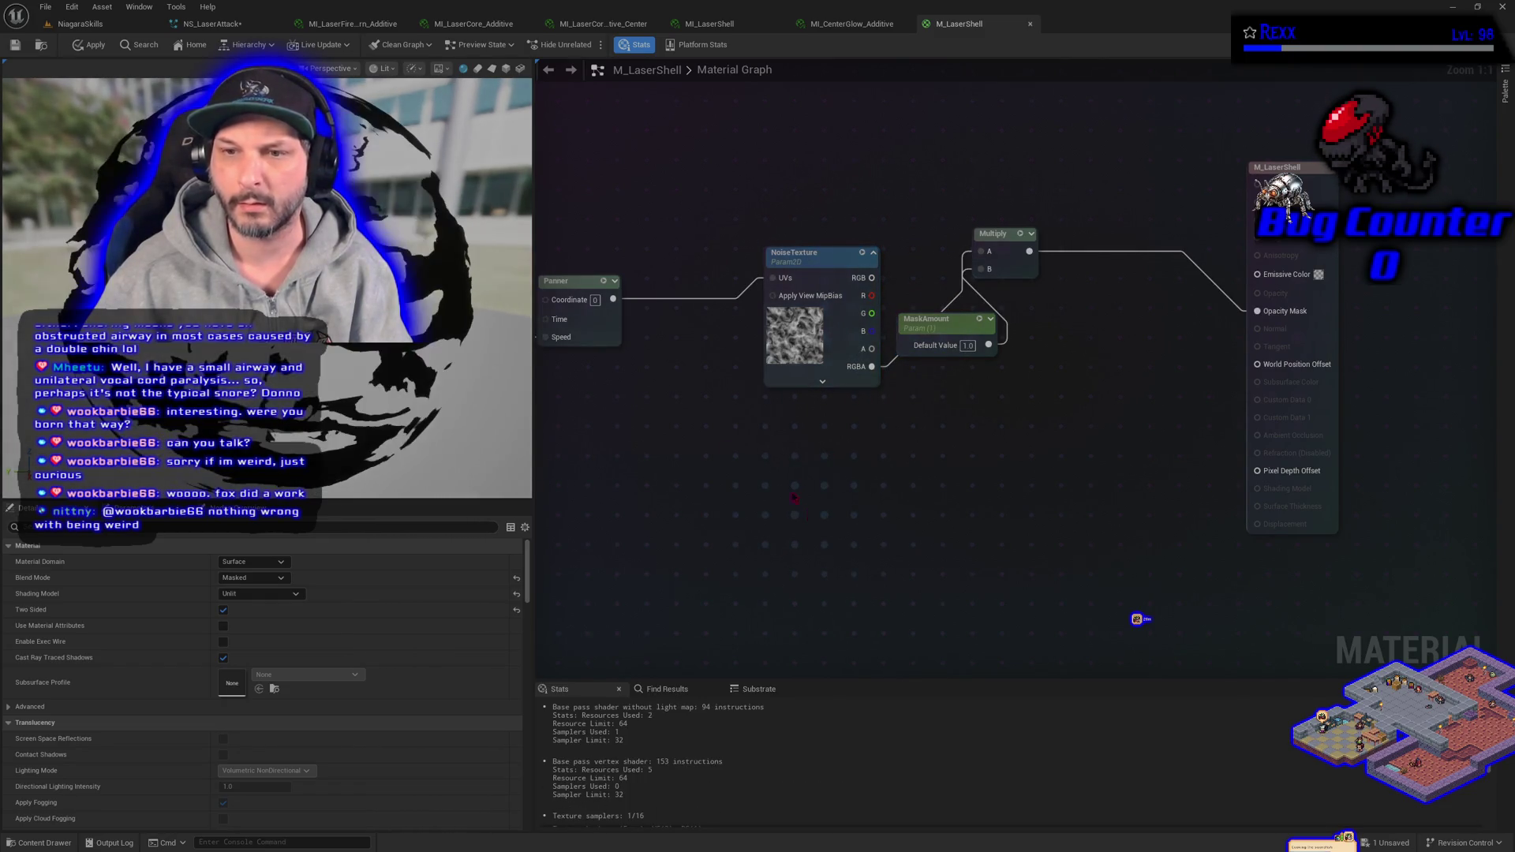
pyautogui.click(93, 47)
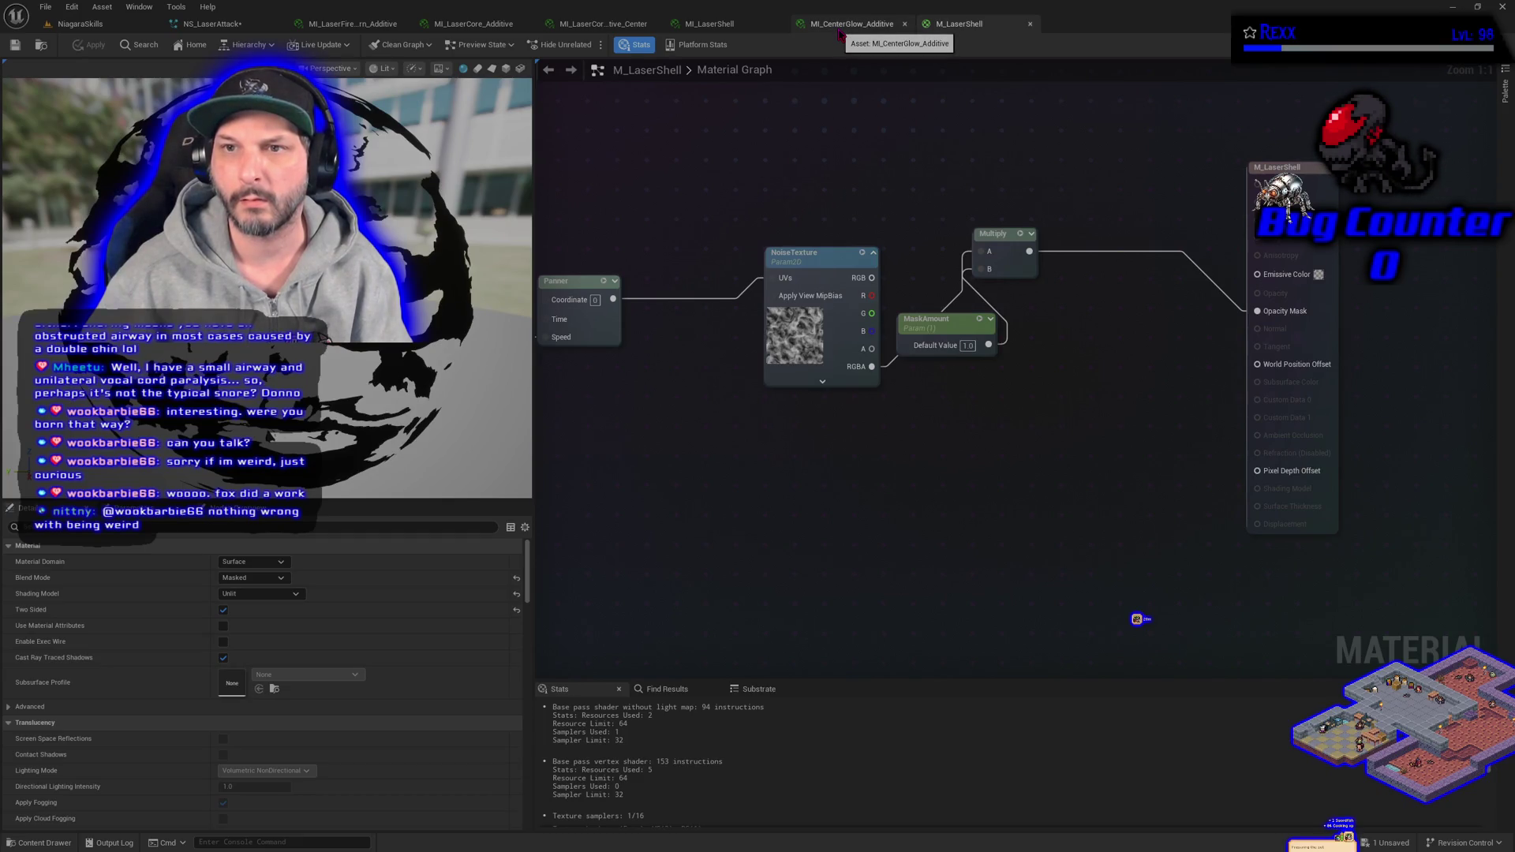
pyautogui.click(709, 23)
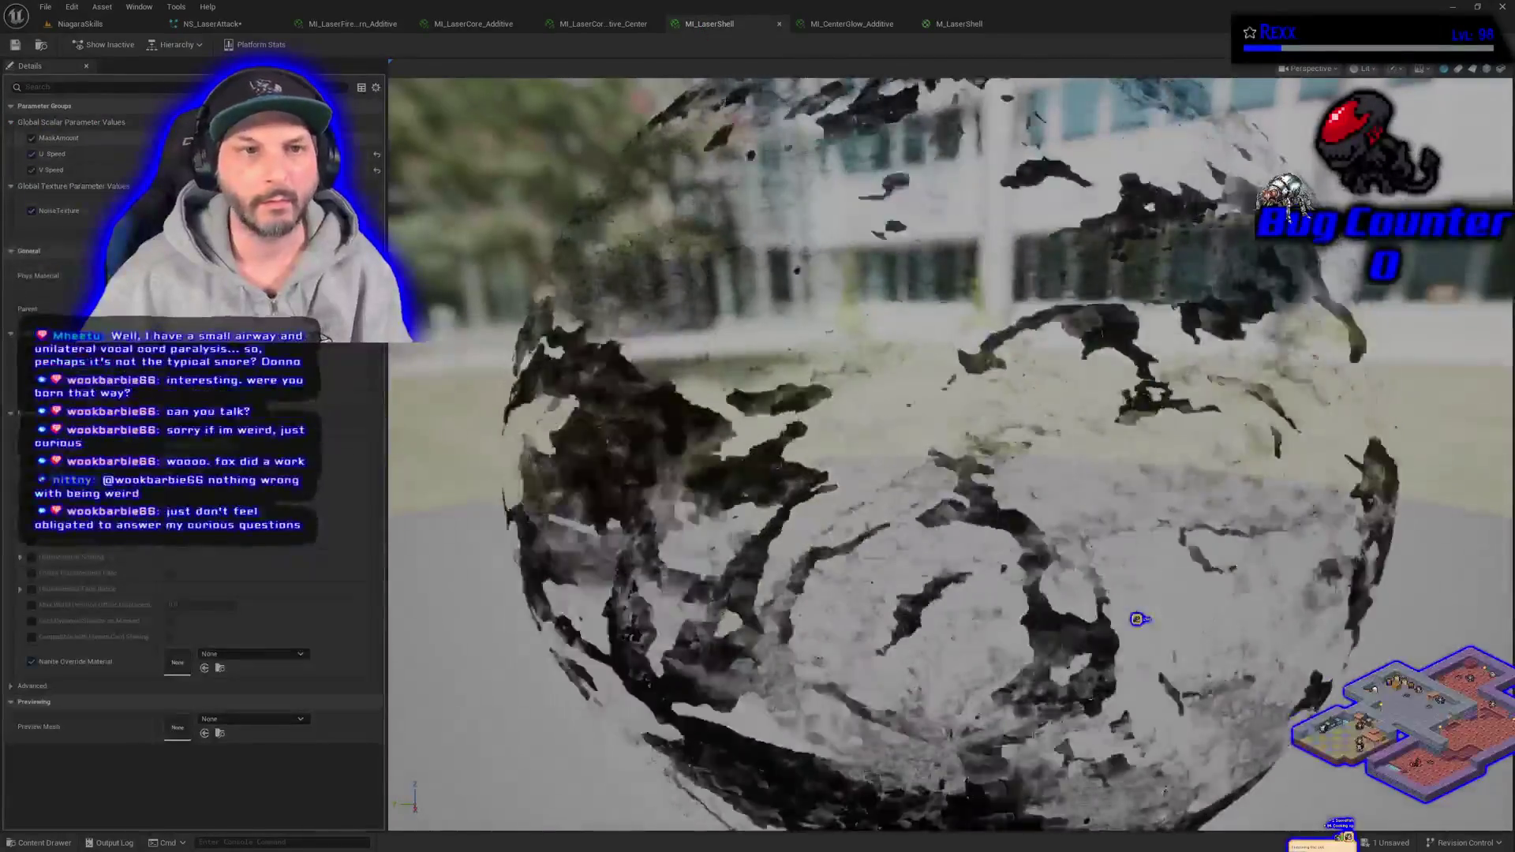
# - Lower MaskAmount in MI_LaserShell to preview the shell dissolving, then save the instance
pyautogui.moveTo(237, 138); pyautogui.dragTo(300, 138)
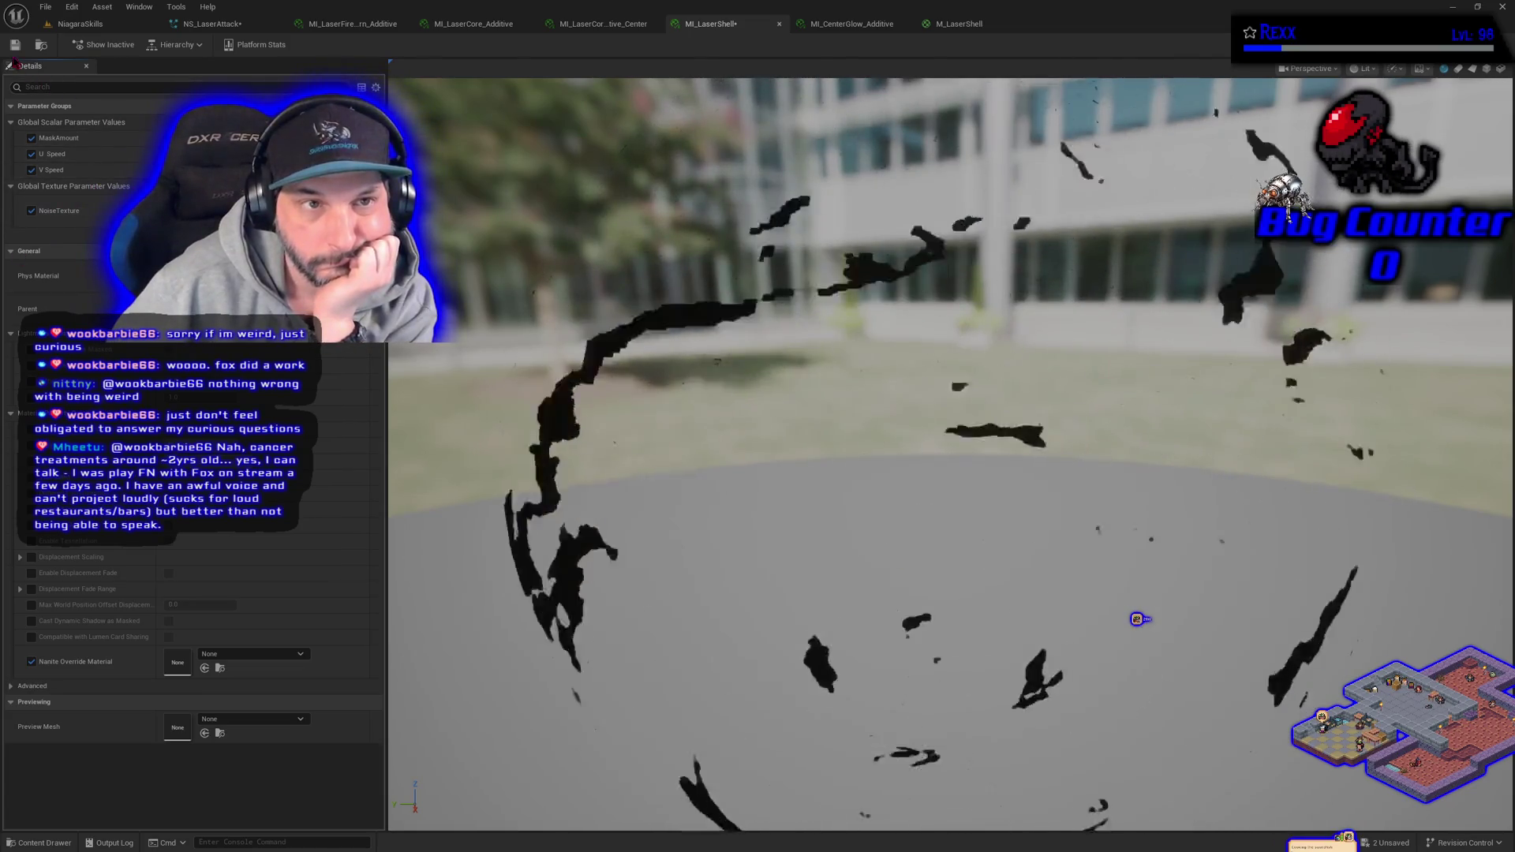
pyautogui.hotkey('ctrl', 's')
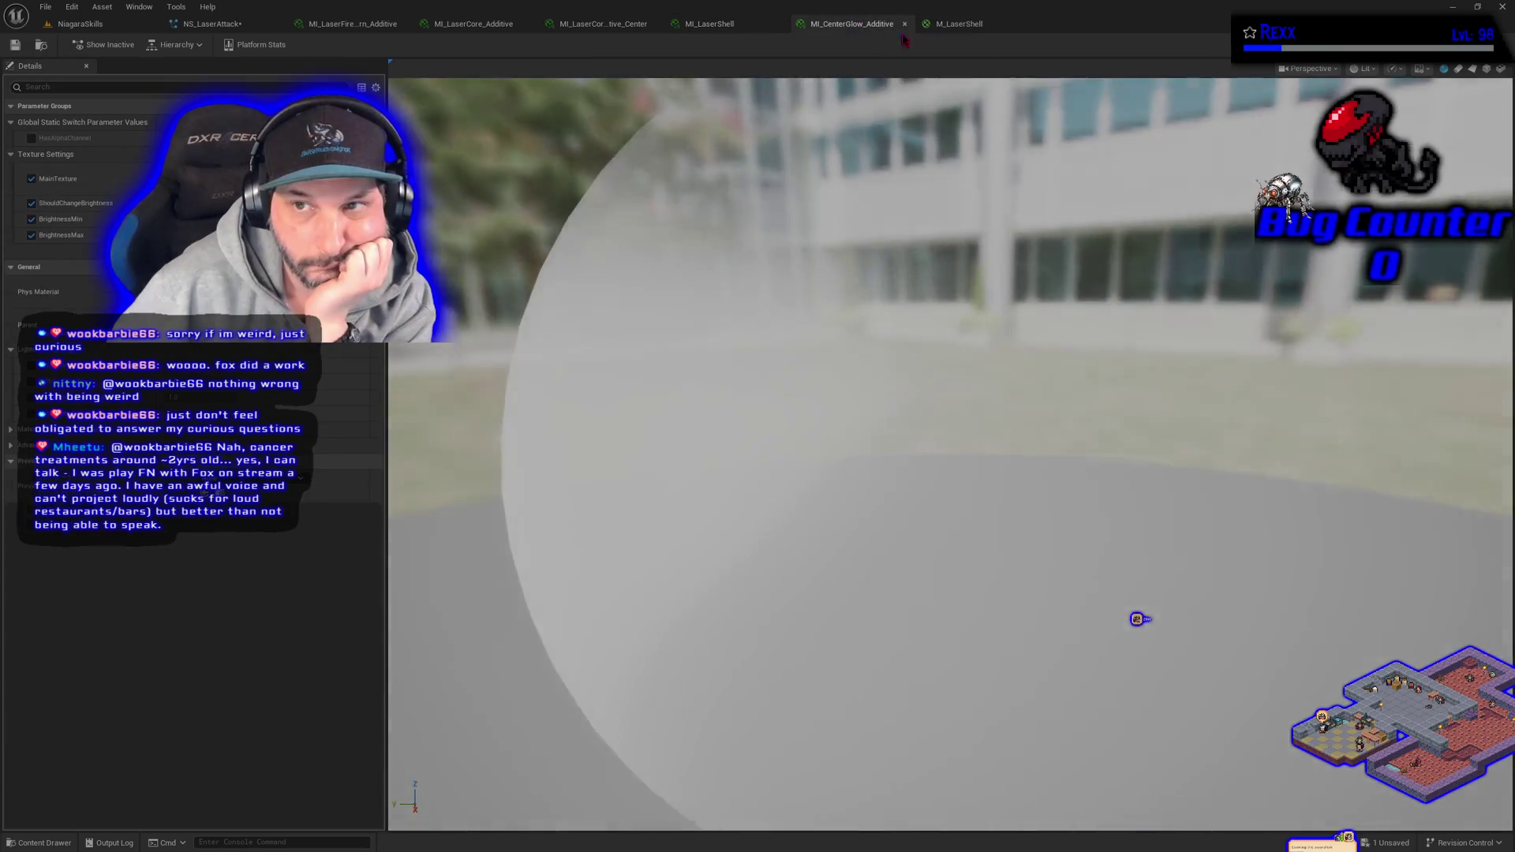
pyautogui.click(949, 26)
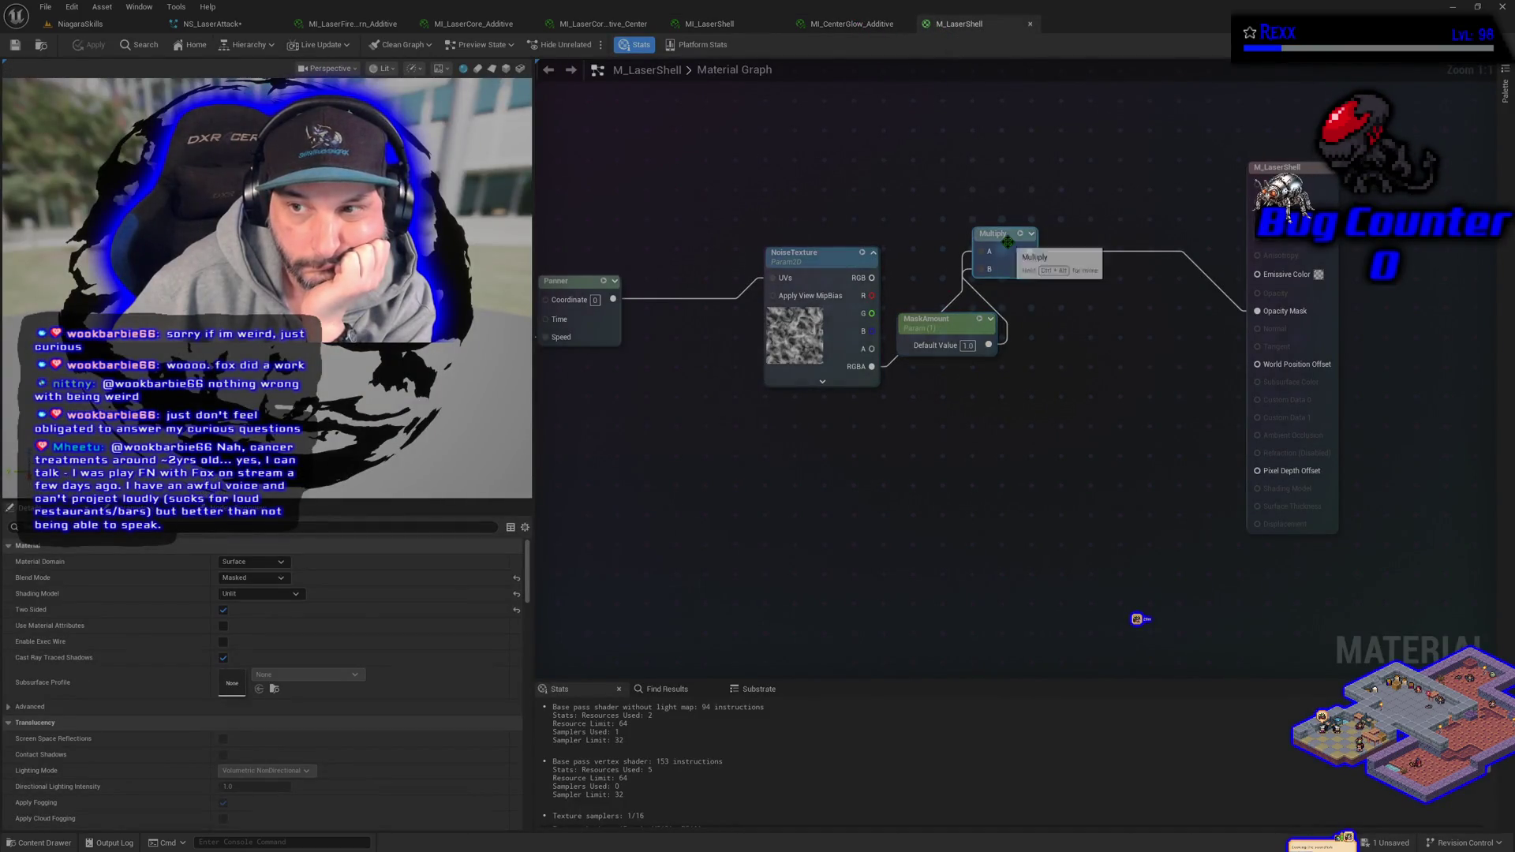
# - Reposition MaskAmount, feed the noise RGB output into Multiply A, then apply and save M_LaserShell
pyautogui.moveTo(996, 233); pyautogui.dragTo(1015, 234)
pyautogui.moveTo(957, 330)
pyautogui.mouseDown()
pyautogui.moveTo(986, 359)
pyautogui.moveTo(934, 219)
pyautogui.moveTo(971, 347)
pyautogui.mouseUp()
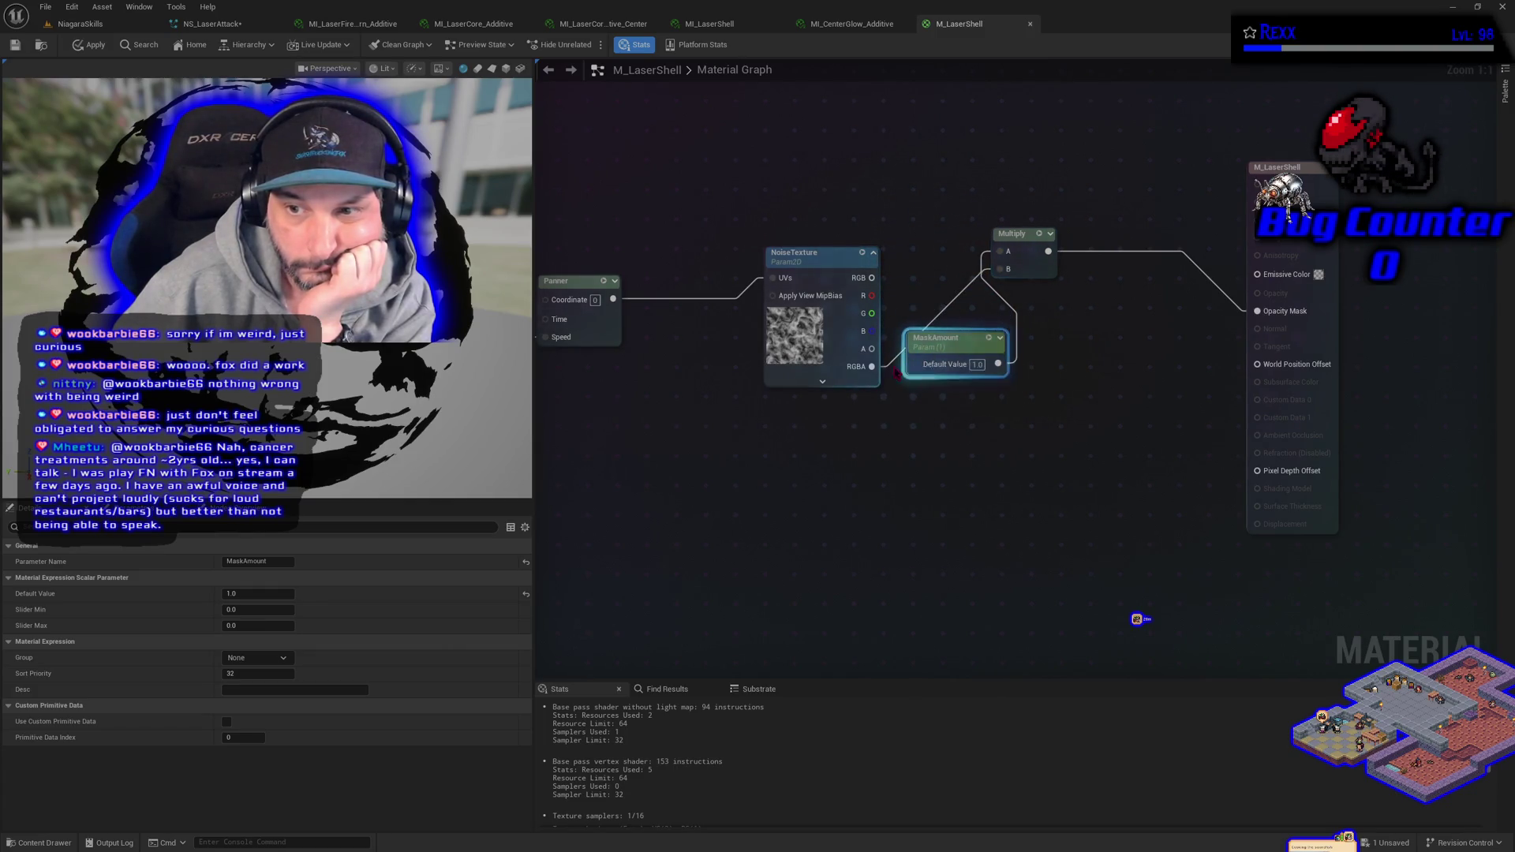
pyautogui.moveTo(875, 368); pyautogui.dragTo(872, 277)
pyautogui.click(89, 45)
pyautogui.click(20, 49)
# - Place a new Multiply taking the first Multiply's result and MaskAmount into its B input
pyautogui.moveTo(610, 442)
pyautogui.mouseDown()
pyautogui.moveTo(896, 378)
pyautogui.moveTo(854, 393)
pyautogui.mouseUp()
pyautogui.click(1040, 295)
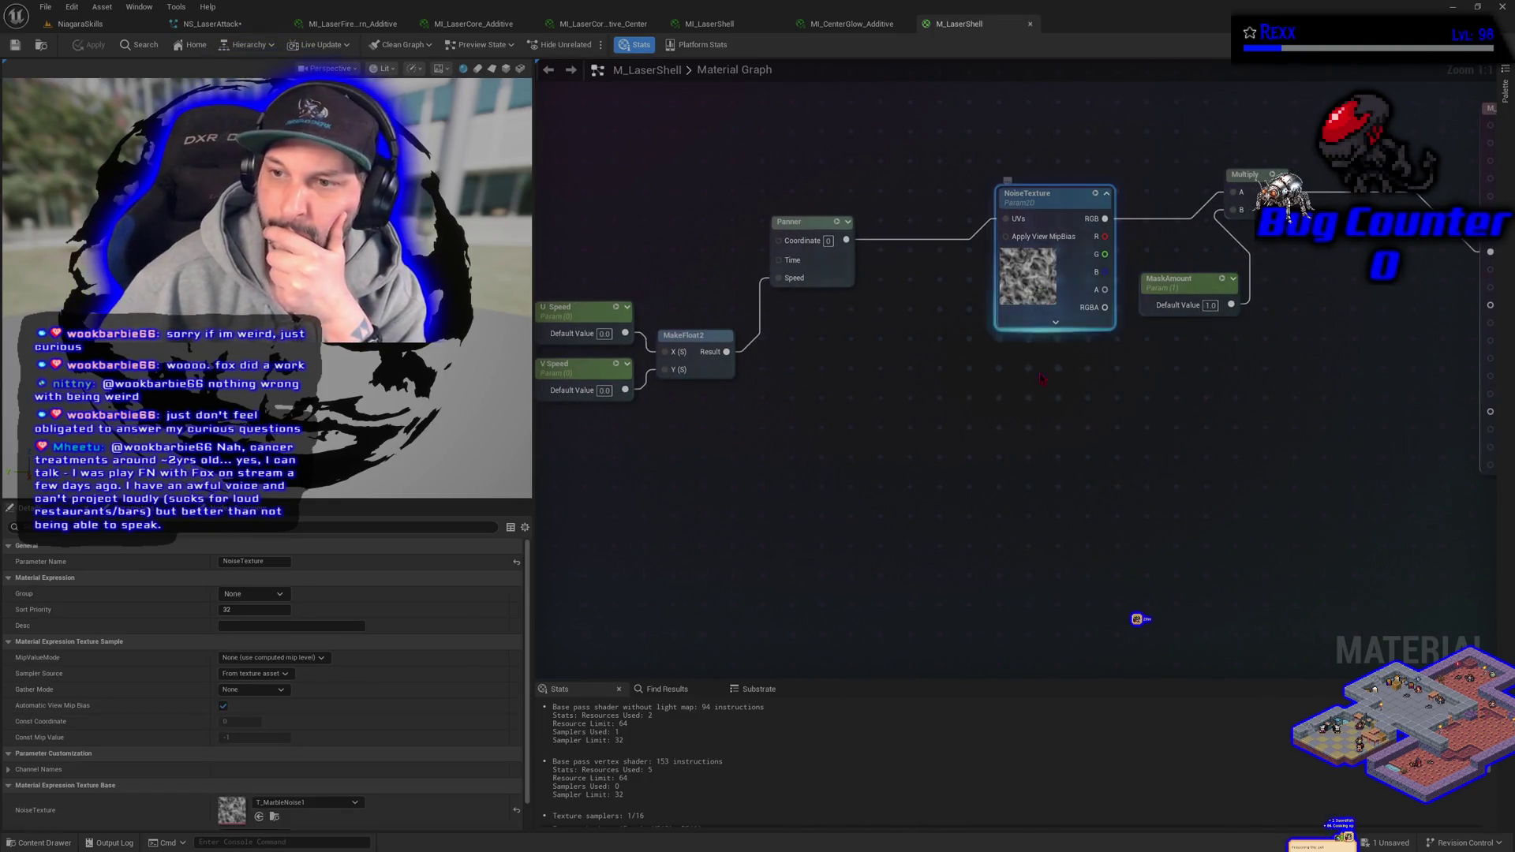
pyautogui.moveTo(1059, 472); pyautogui.dragTo(863, 513)
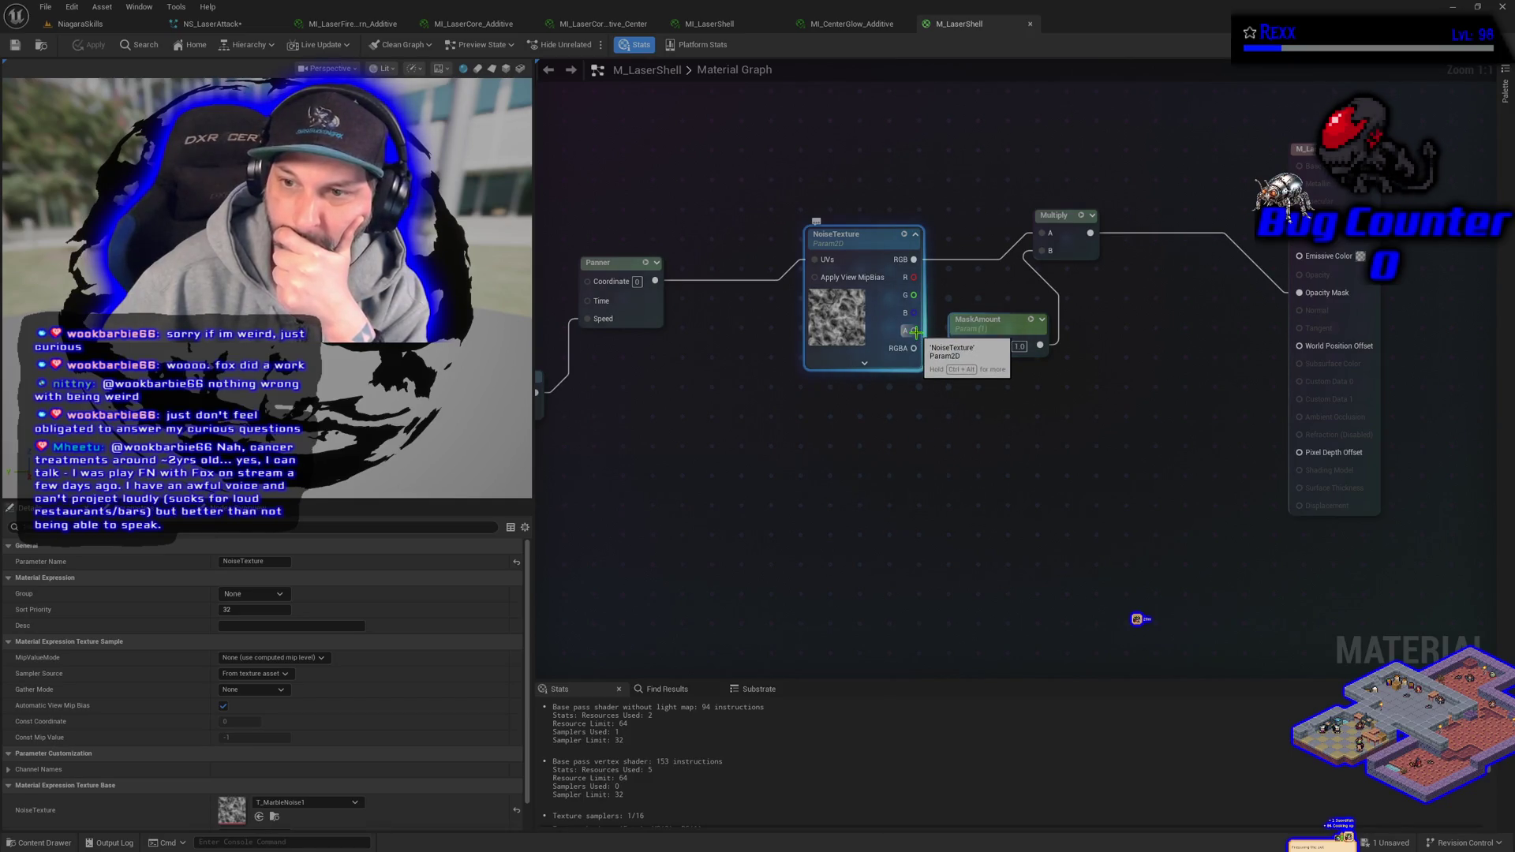
pyautogui.moveTo(915, 331)
pyautogui.mouseDown()
pyautogui.moveTo(743, 418)
pyautogui.moveTo(971, 391)
pyautogui.mouseUp()
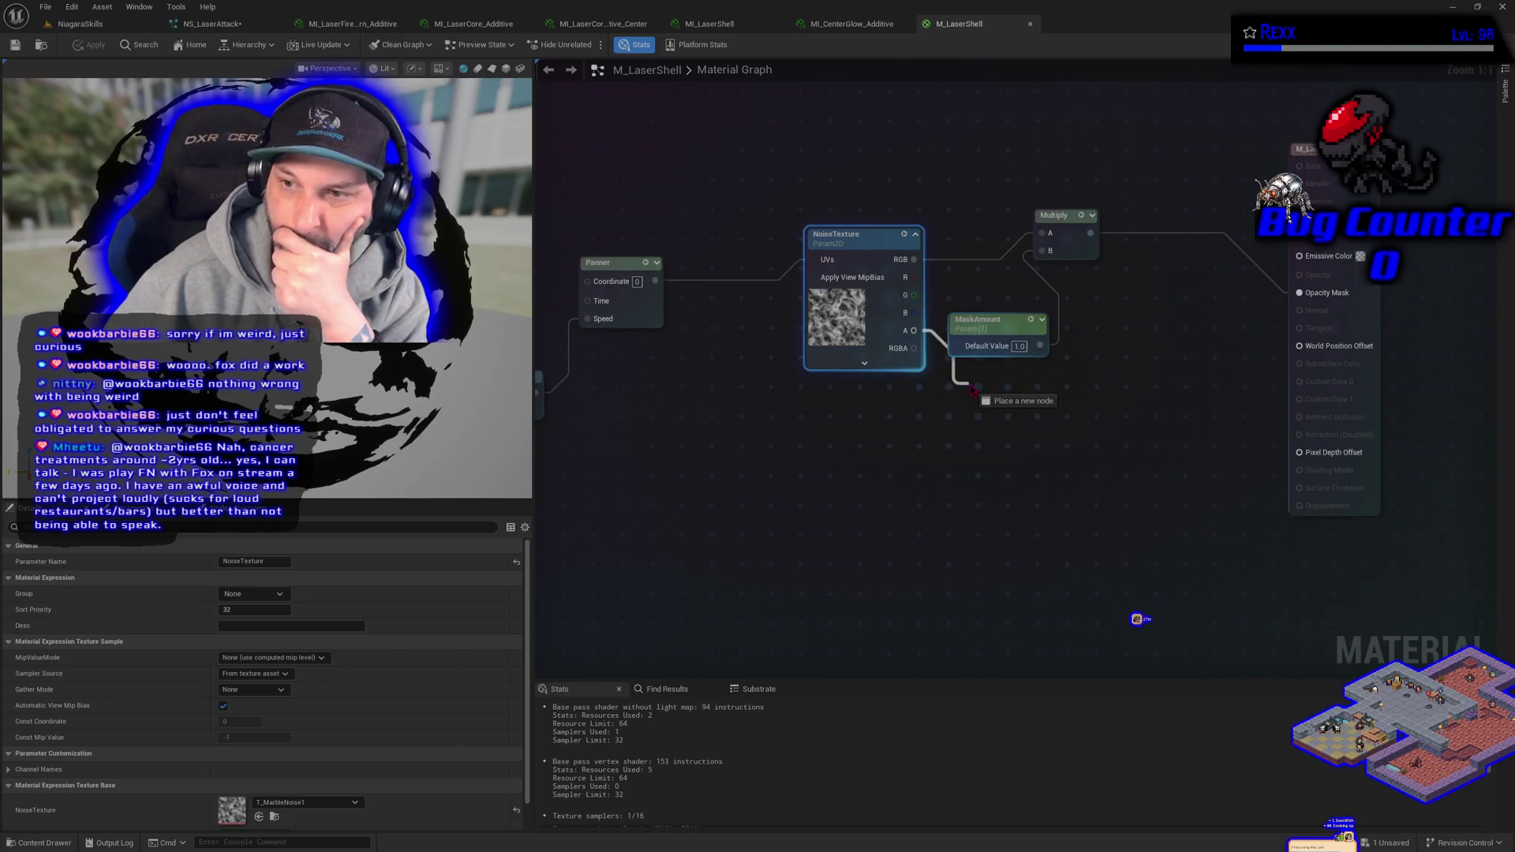
pyautogui.moveTo(972, 390); pyautogui.dragTo(972, 390)
pyautogui.press('Escape')
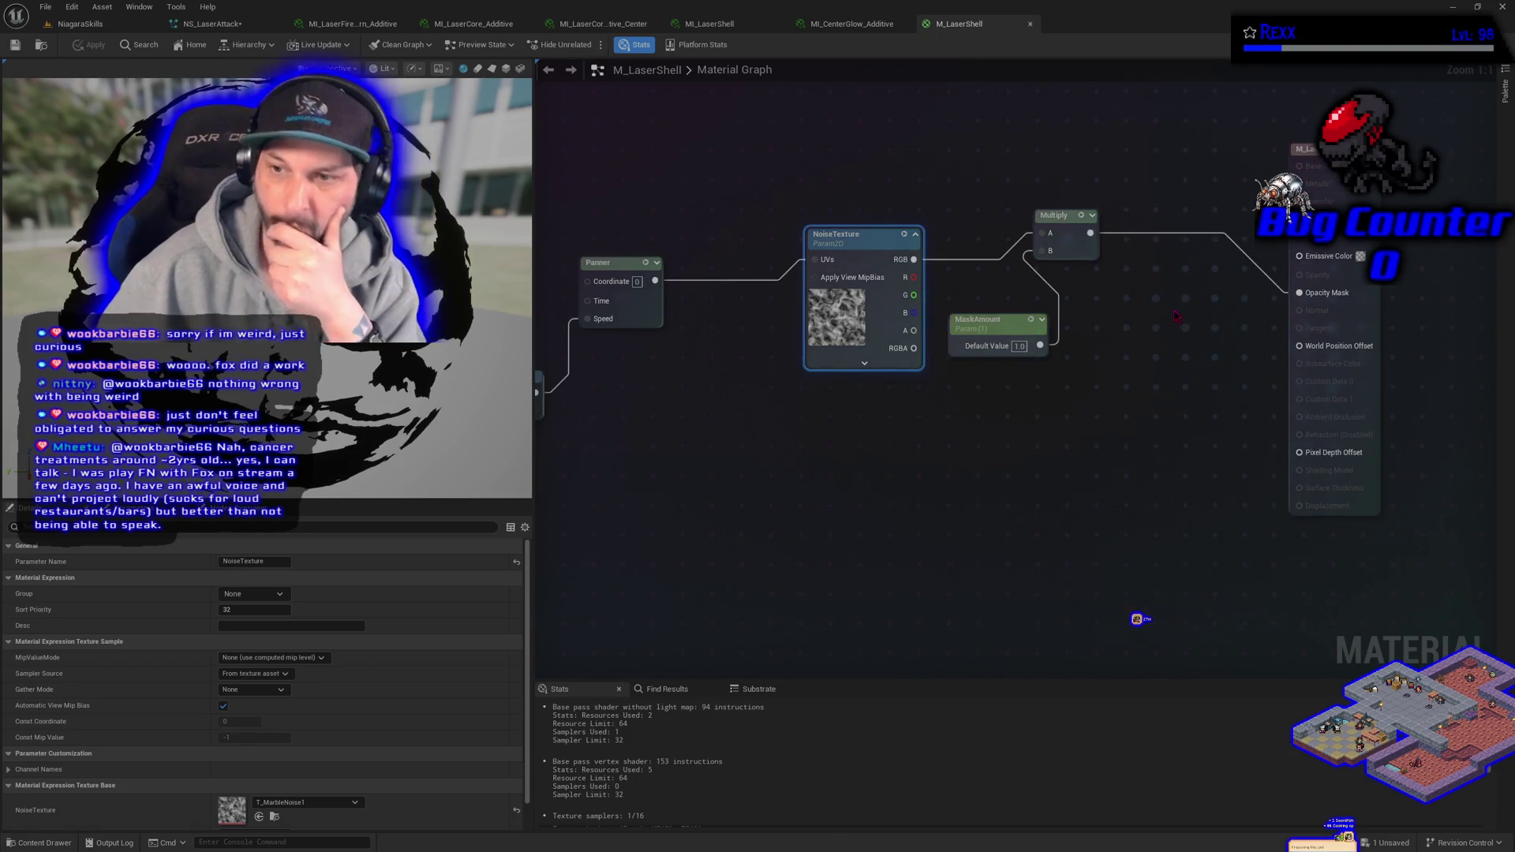
pyautogui.click(1176, 315)
pyautogui.click(1176, 315)
pyautogui.moveTo(914, 330)
pyautogui.mouseDown()
pyautogui.moveTo(1136, 391)
pyautogui.moveTo(1176, 349)
pyautogui.mouseUp()
pyautogui.moveTo(1091, 233)
pyautogui.mouseDown()
pyautogui.moveTo(1141, 268)
pyautogui.moveTo(1176, 328)
pyautogui.moveTo(1248, 333)
pyautogui.moveTo(1300, 310)
pyautogui.moveTo(1299, 293)
pyautogui.mouseUp()
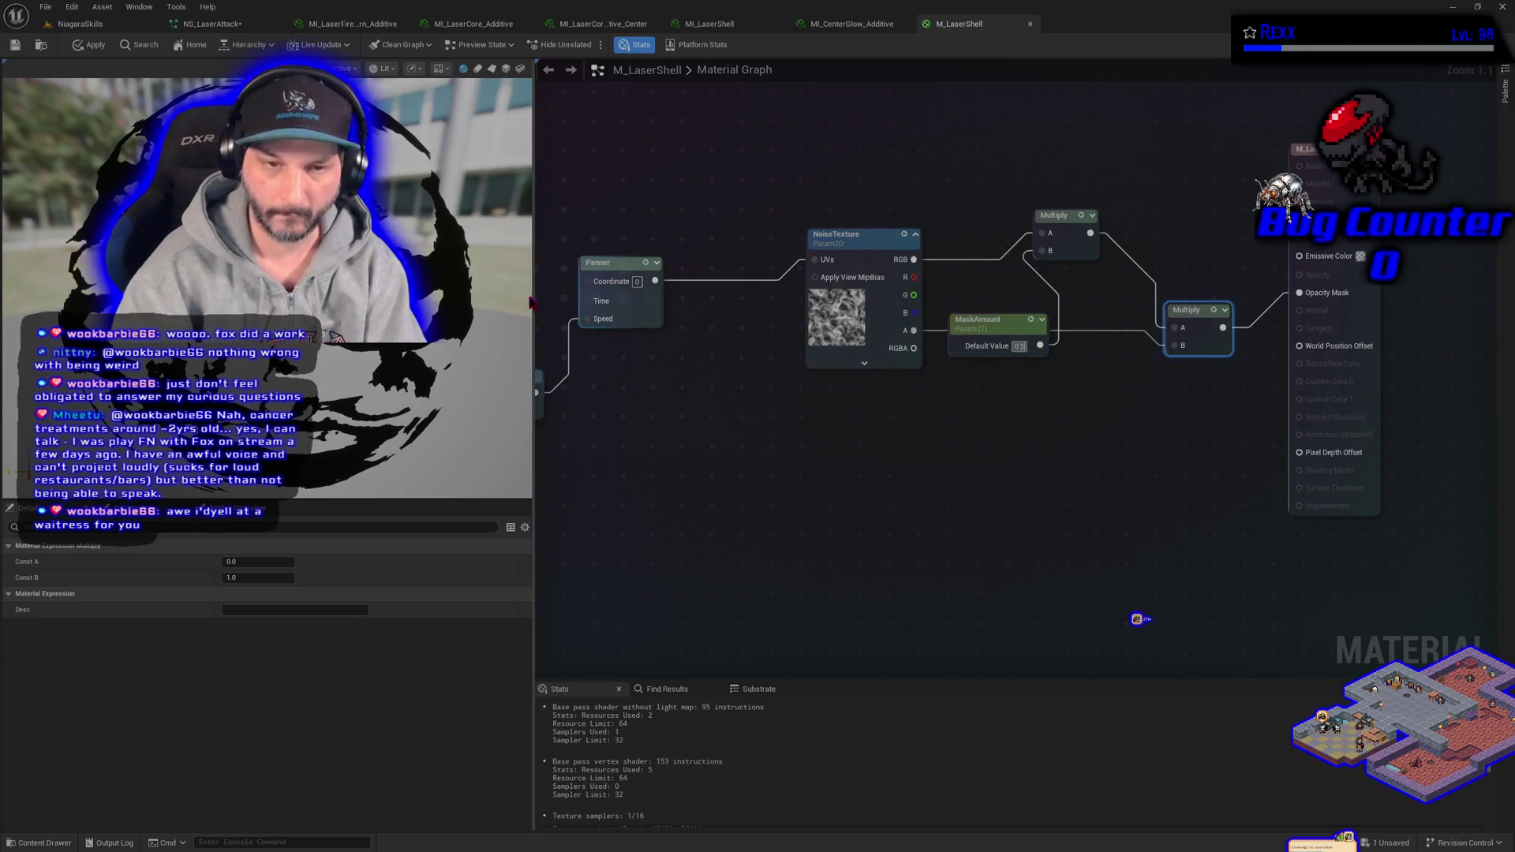
# - Test MaskAmount at 0.5 and 0.2, reset it to 1, and delete the second Multiply
pyautogui.press('Return')
pyautogui.write('0.2')
pyautogui.press('Return')
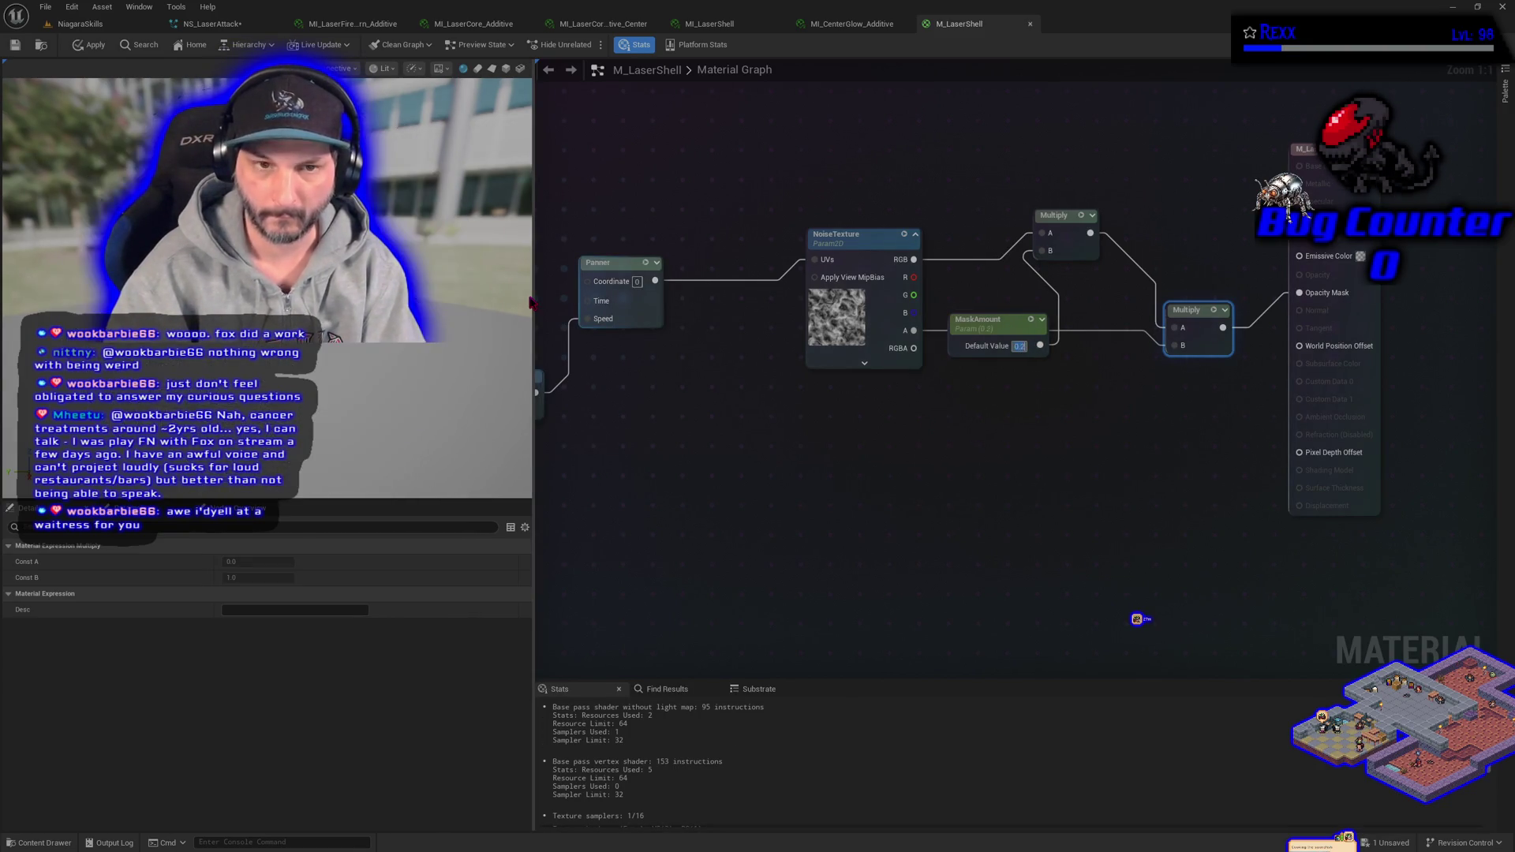
pyautogui.write('1')
pyautogui.press('Return')
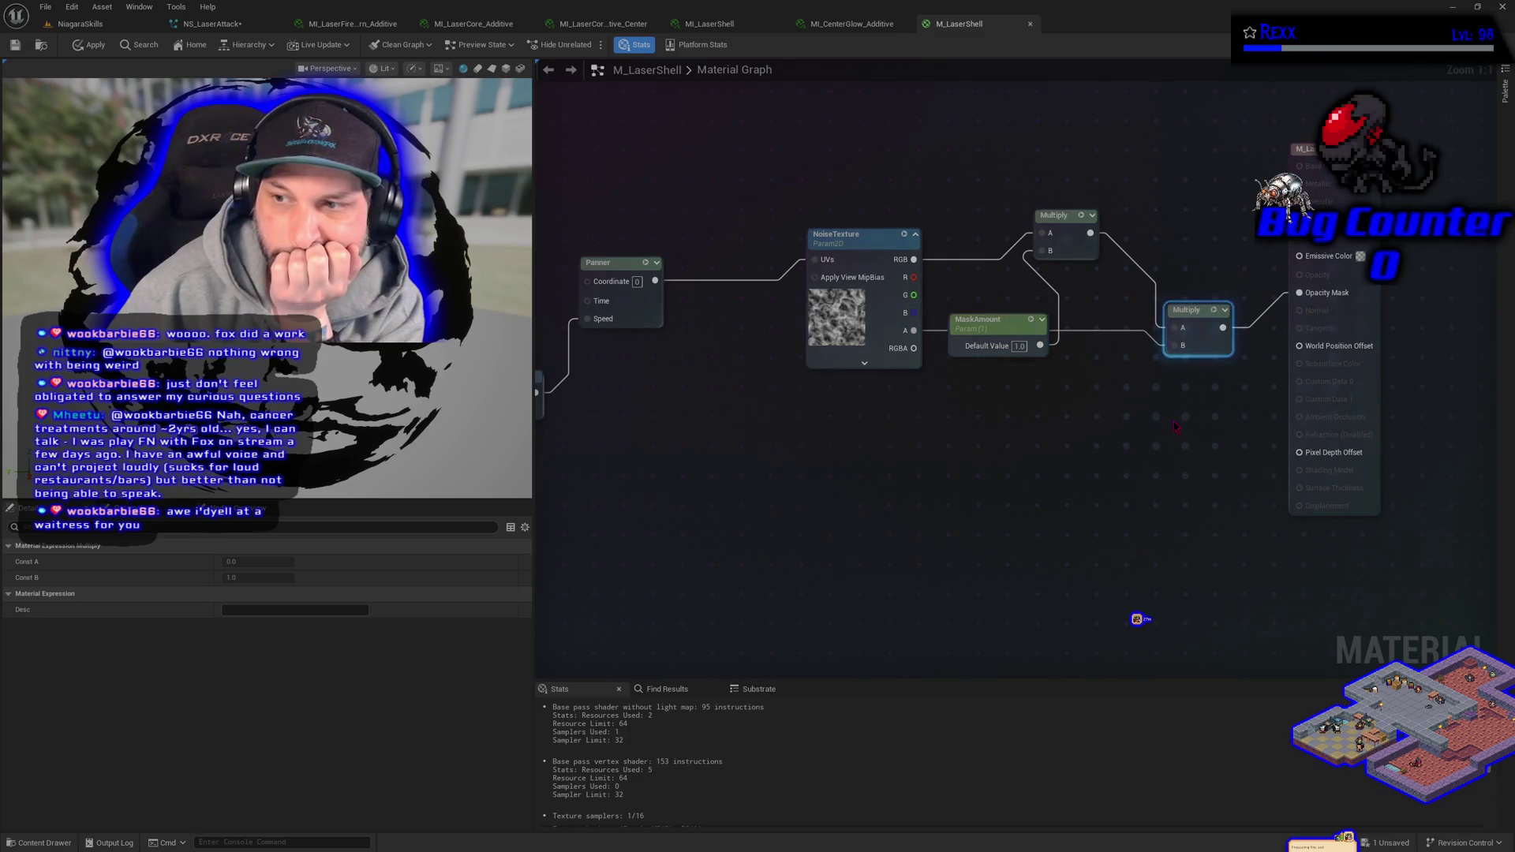
pyautogui.press('Delete')
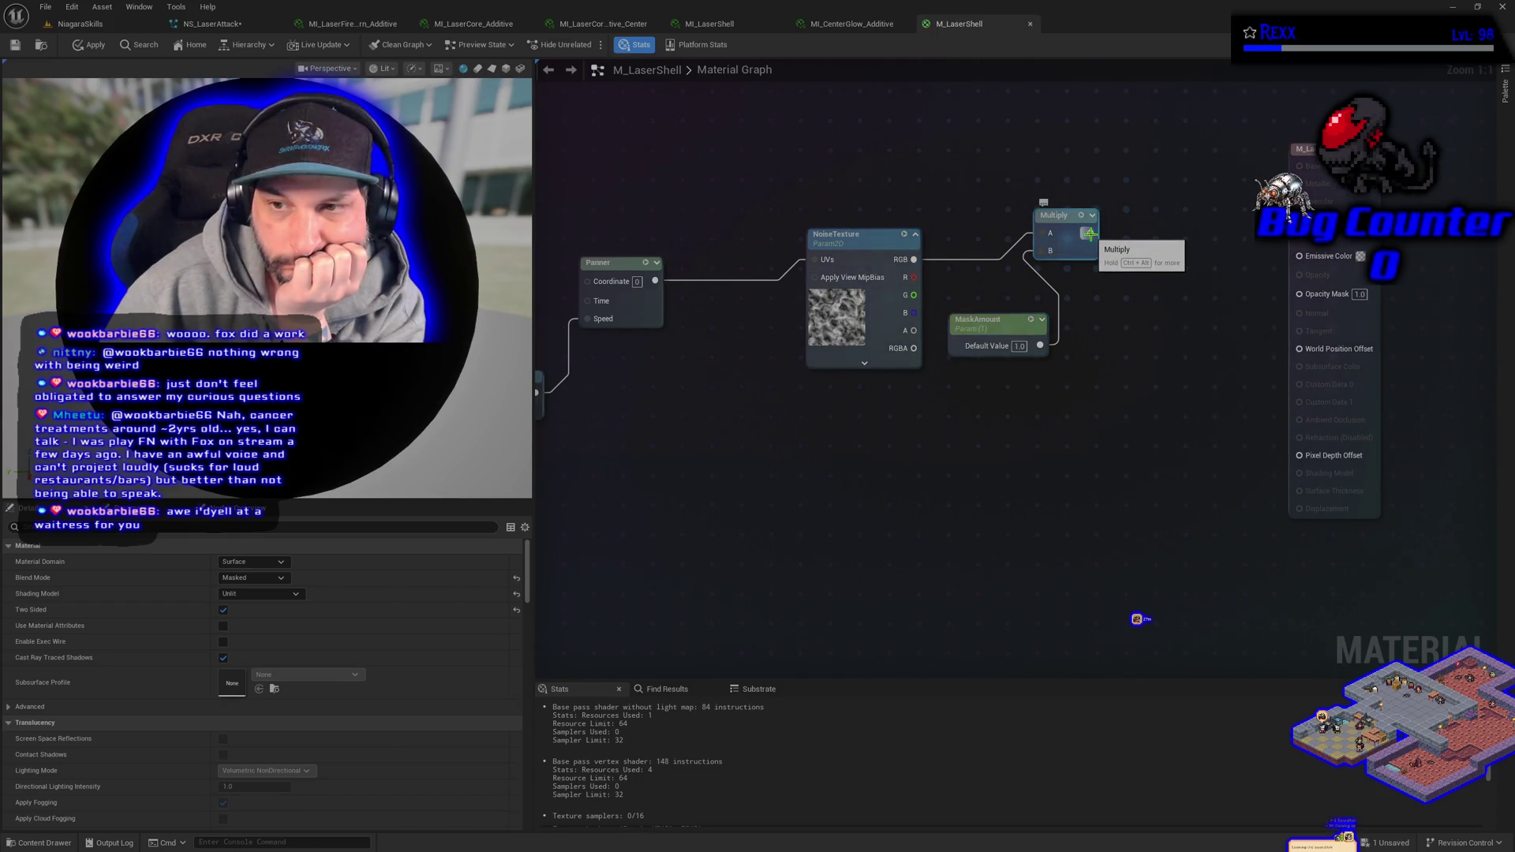
# - Add a Multiply after the first Multiply and try the noise red channel in its B
pyautogui.moveTo(1089, 233)
pyautogui.mouseDown()
pyautogui.moveTo(1174, 291)
pyautogui.moveTo(1298, 292)
pyautogui.mouseUp()
pyautogui.click(1094, 362)
pyautogui.click(1156, 268)
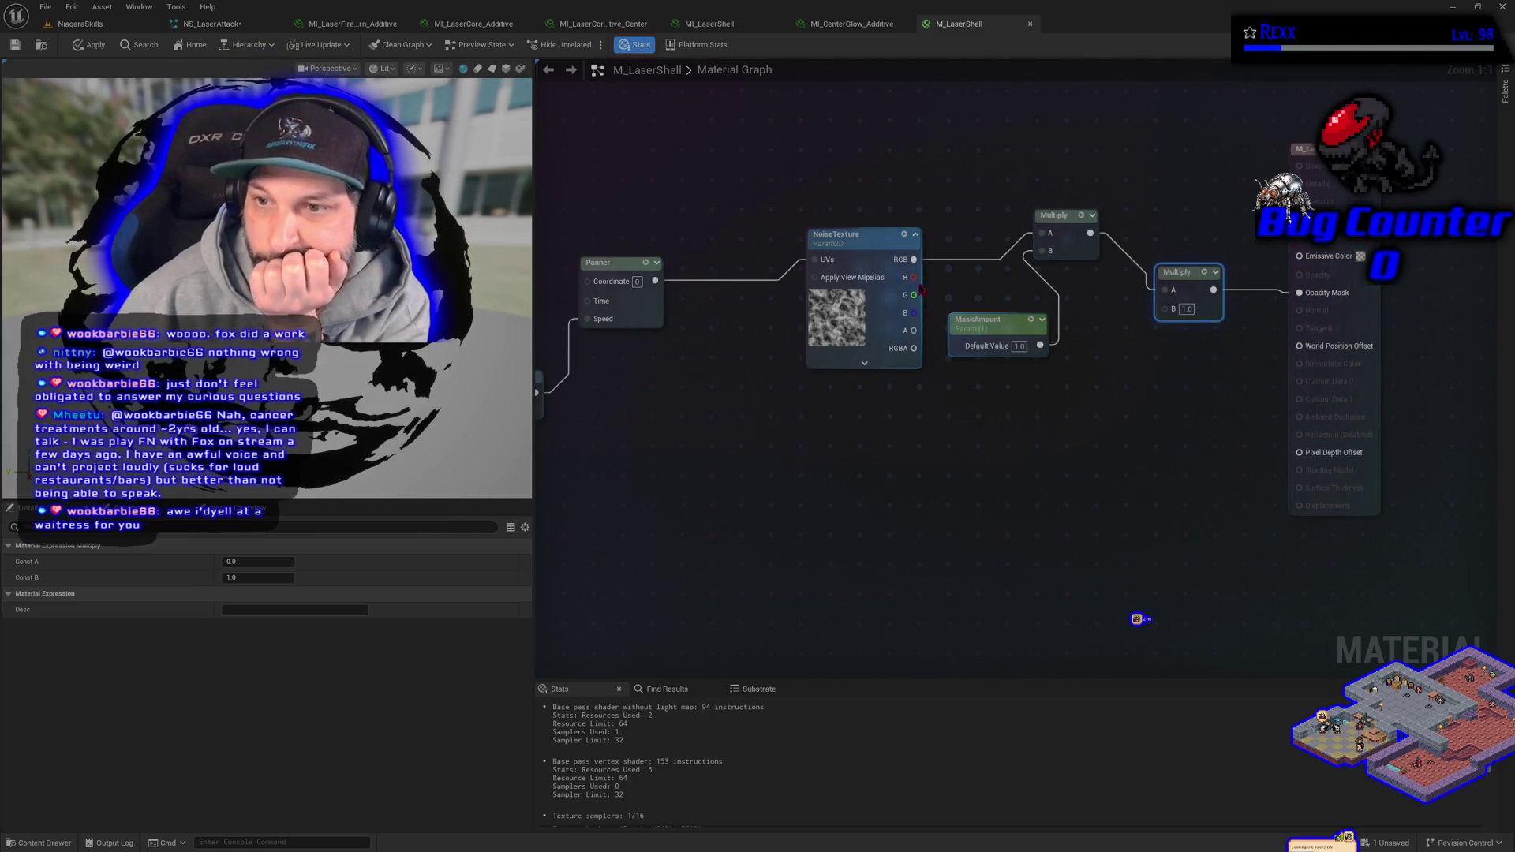
pyautogui.moveTo(911, 277)
pyautogui.mouseDown()
pyautogui.moveTo(1089, 320)
pyautogui.moveTo(1168, 317)
pyautogui.moveTo(1085, 298)
pyautogui.mouseUp()
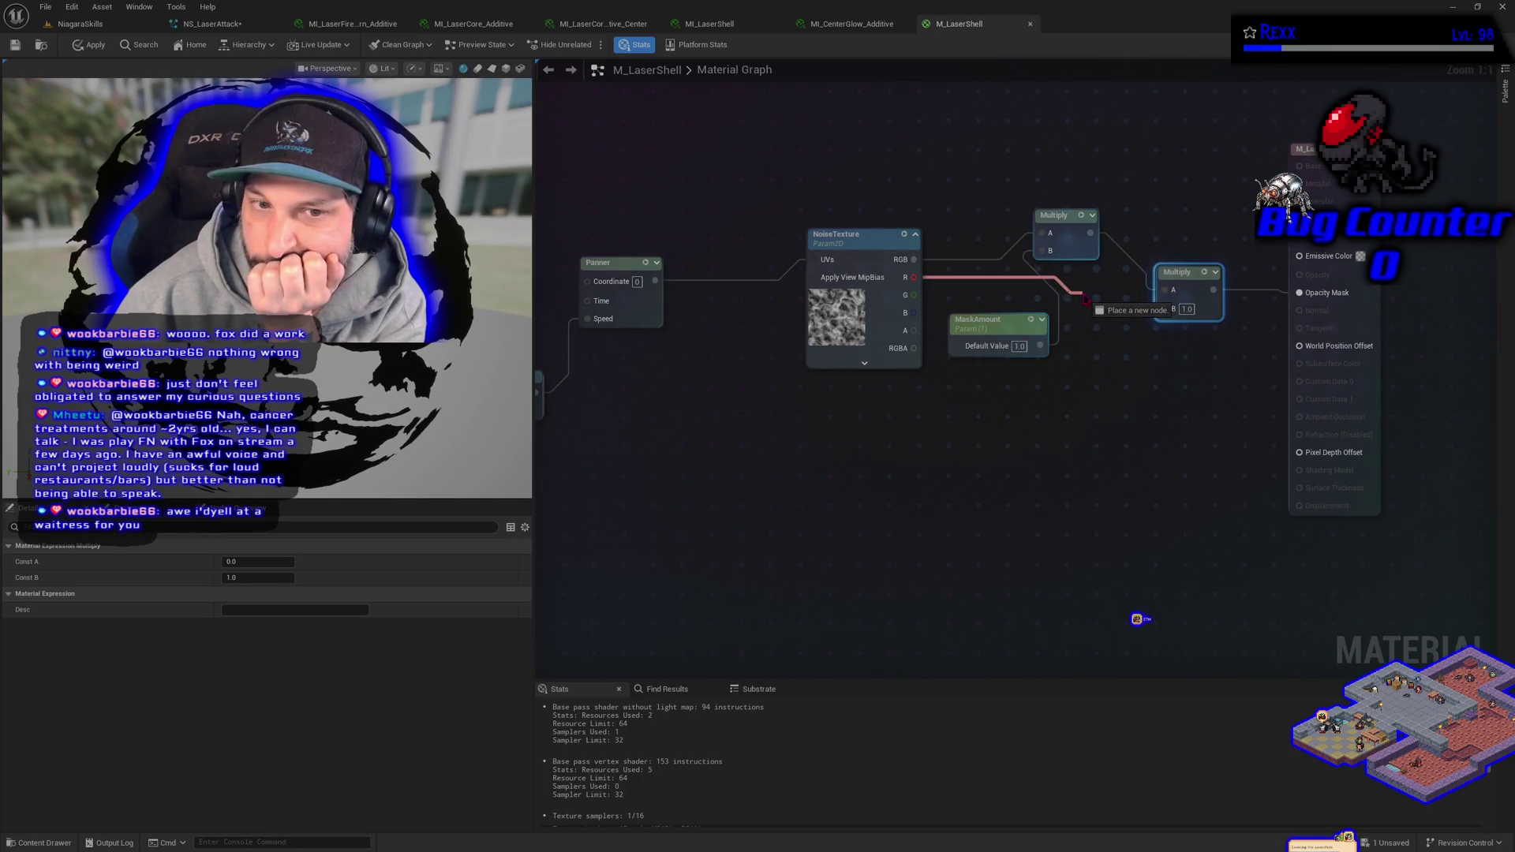
pyautogui.moveTo(1087, 297); pyautogui.dragTo(1087, 297)
pyautogui.click(1026, 379)
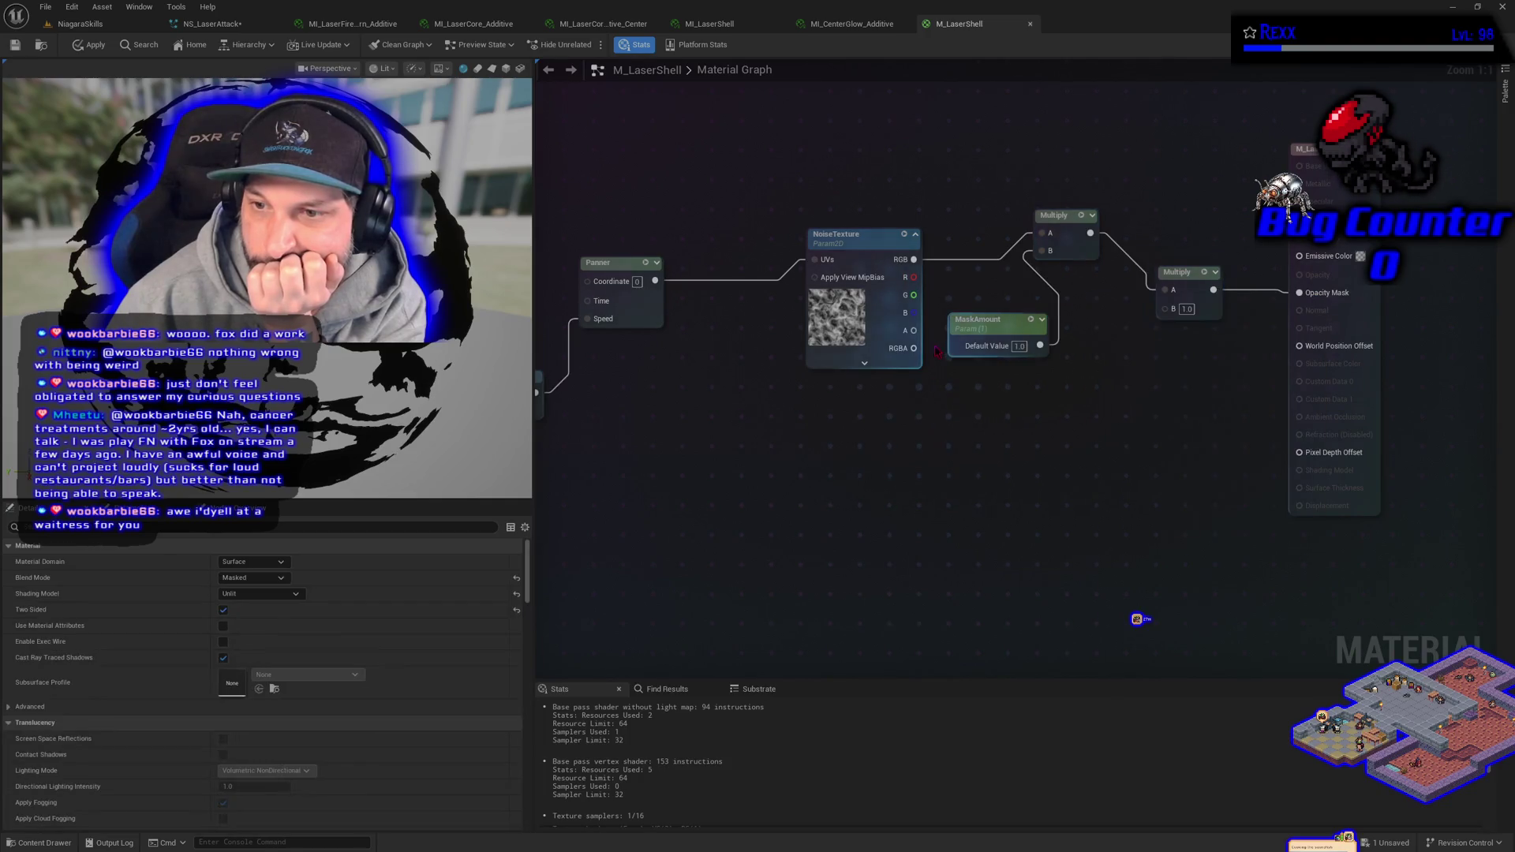
# - Try the noise alpha, red, green and blue channels in B, then break the link so B stays 1.0
pyautogui.moveTo(914, 331)
pyautogui.mouseDown()
pyautogui.moveTo(1058, 331)
pyautogui.moveTo(1168, 309)
pyautogui.mouseUp()
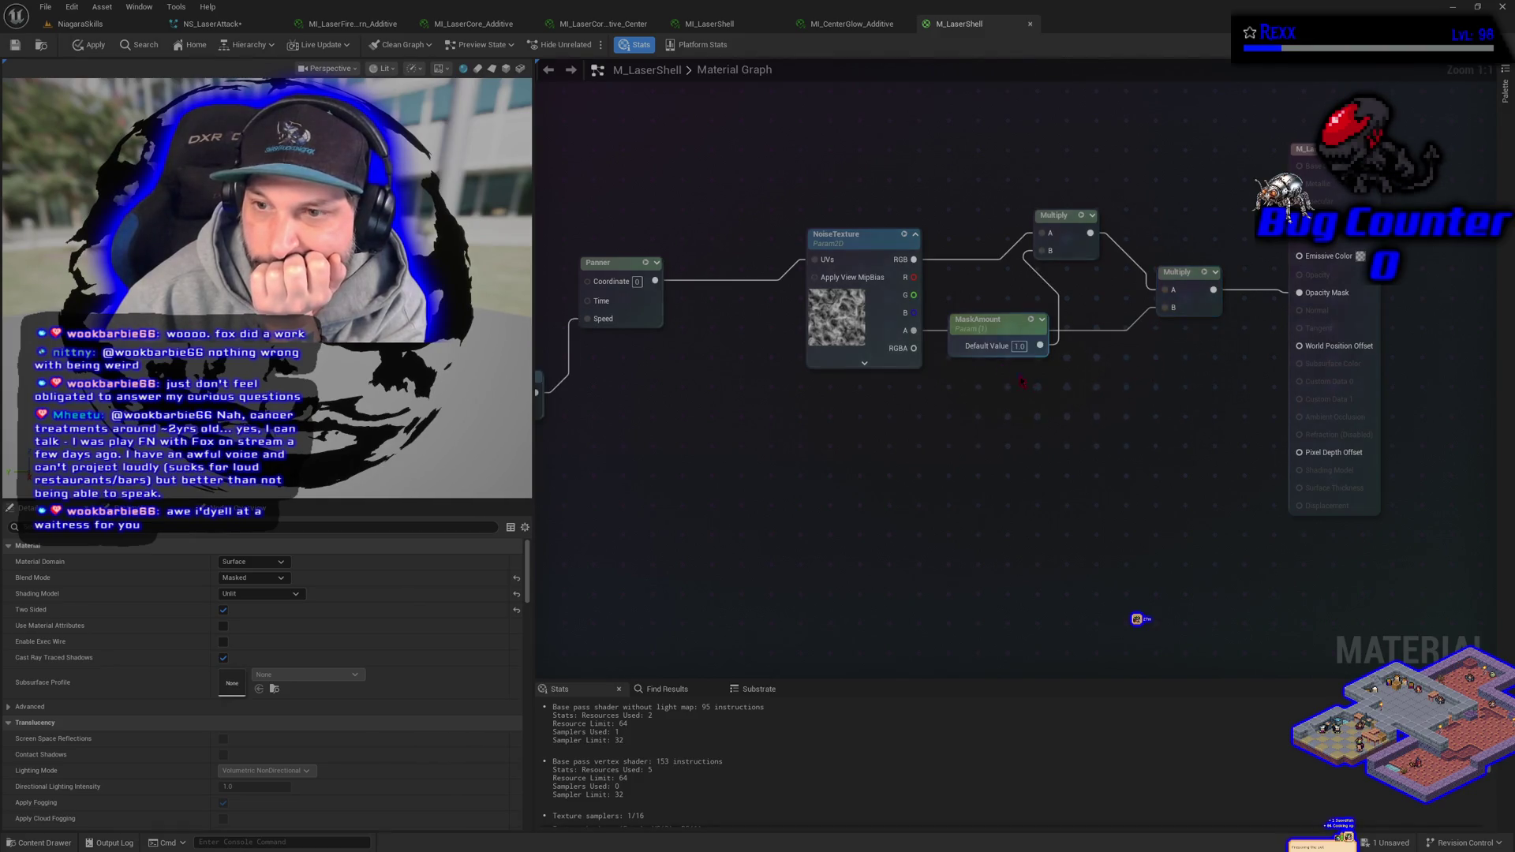
pyautogui.moveTo(914, 277)
pyautogui.mouseDown()
pyautogui.moveTo(1159, 299)
pyautogui.moveTo(1180, 316)
pyautogui.moveTo(1154, 319)
pyautogui.mouseUp()
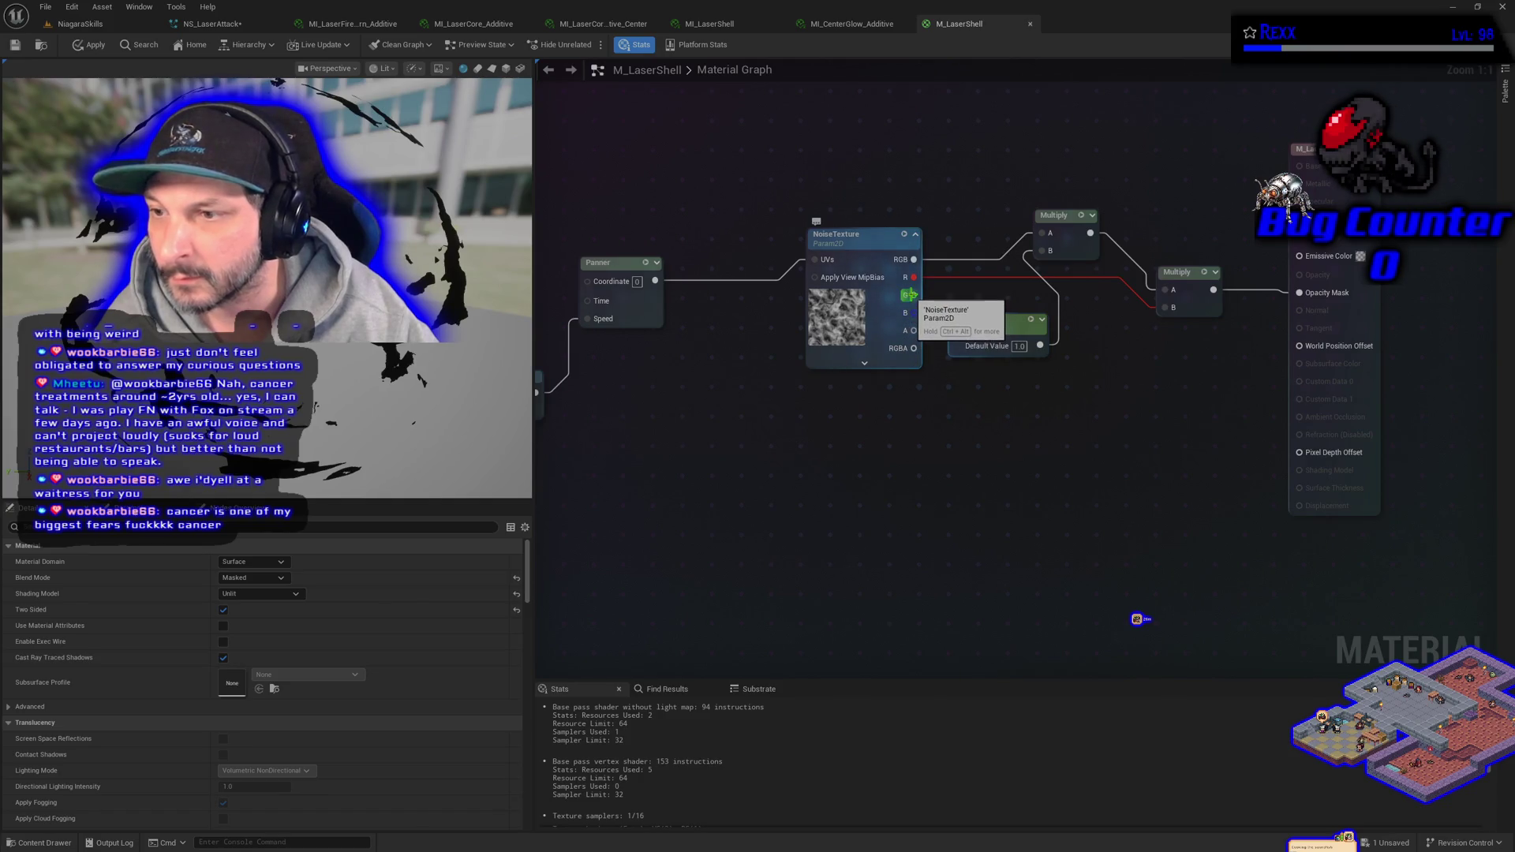
pyautogui.moveTo(915, 302); pyautogui.dragTo(1164, 307)
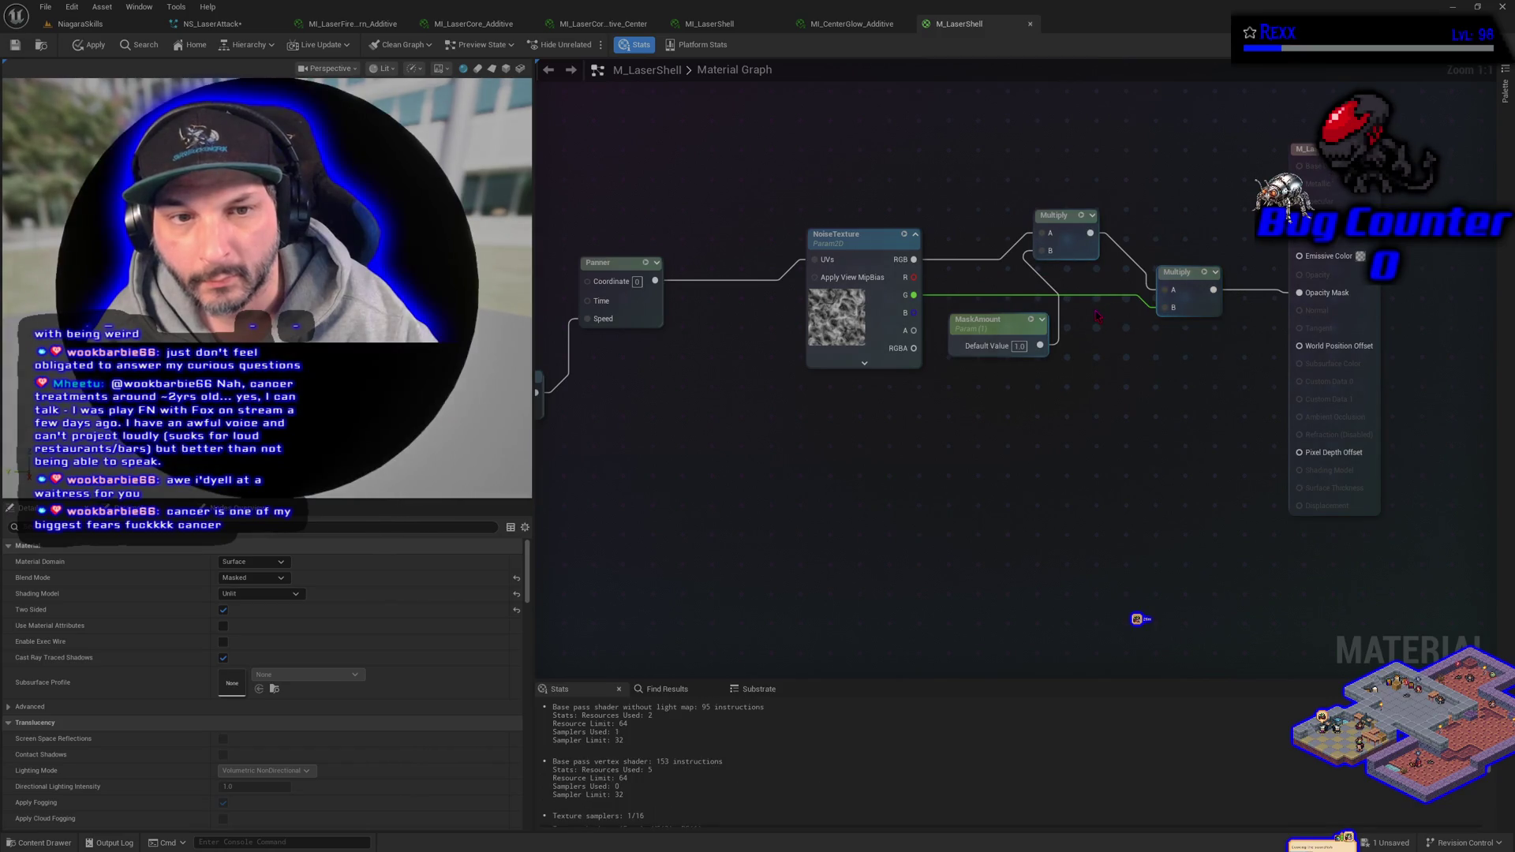
pyautogui.moveTo(916, 312)
pyautogui.mouseDown()
pyautogui.moveTo(1105, 338)
pyautogui.moveTo(1168, 310)
pyautogui.mouseUp()
pyautogui.moveTo(1166, 308); pyautogui.dragTo(1165, 308)
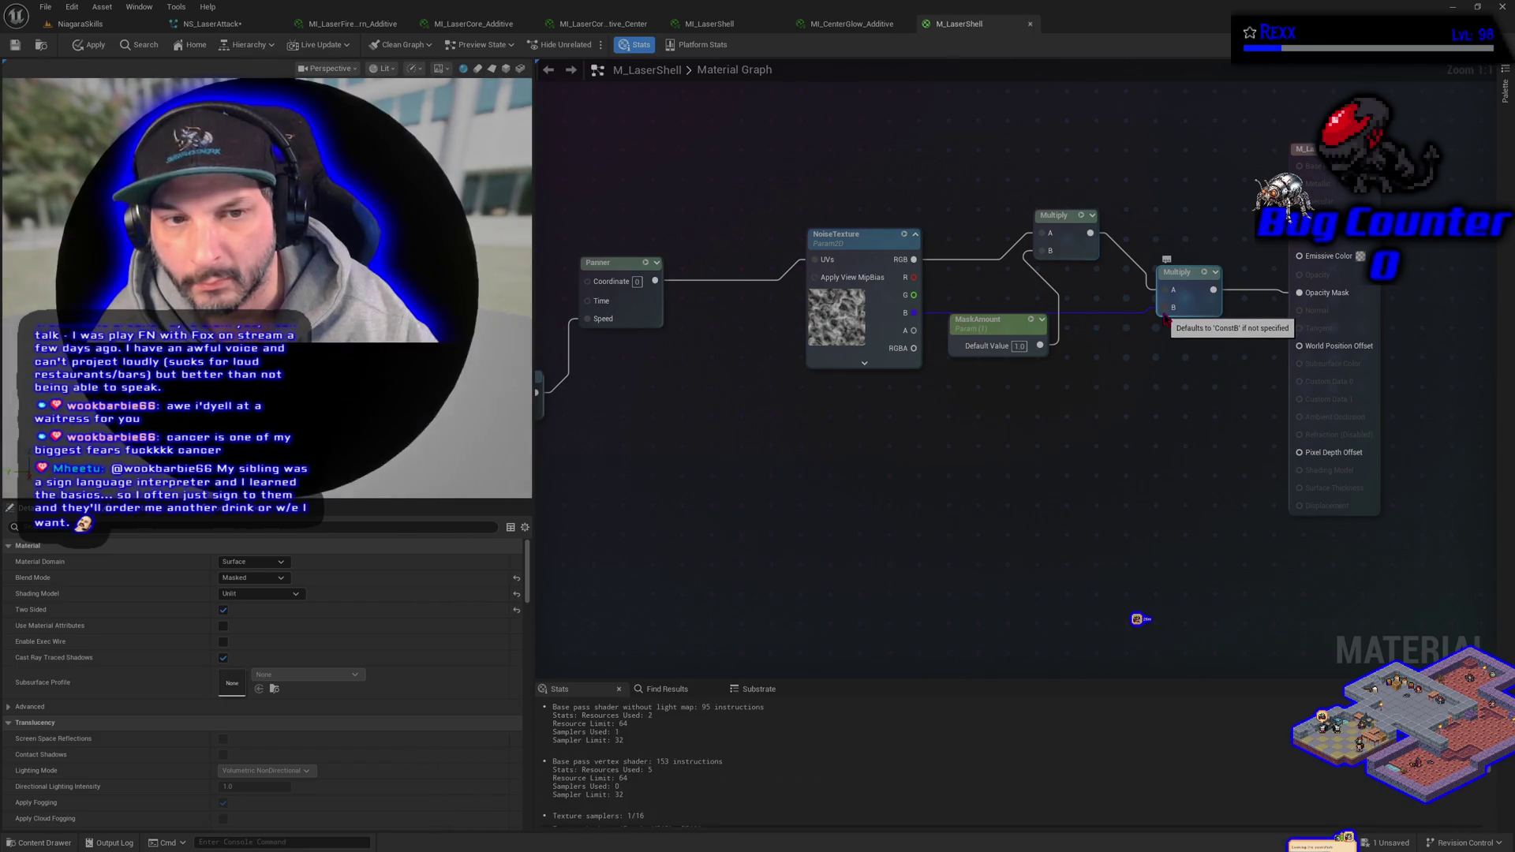
pyautogui.keyDown('alt'); pyautogui.click(913, 316); pyautogui.keyUp('alt')
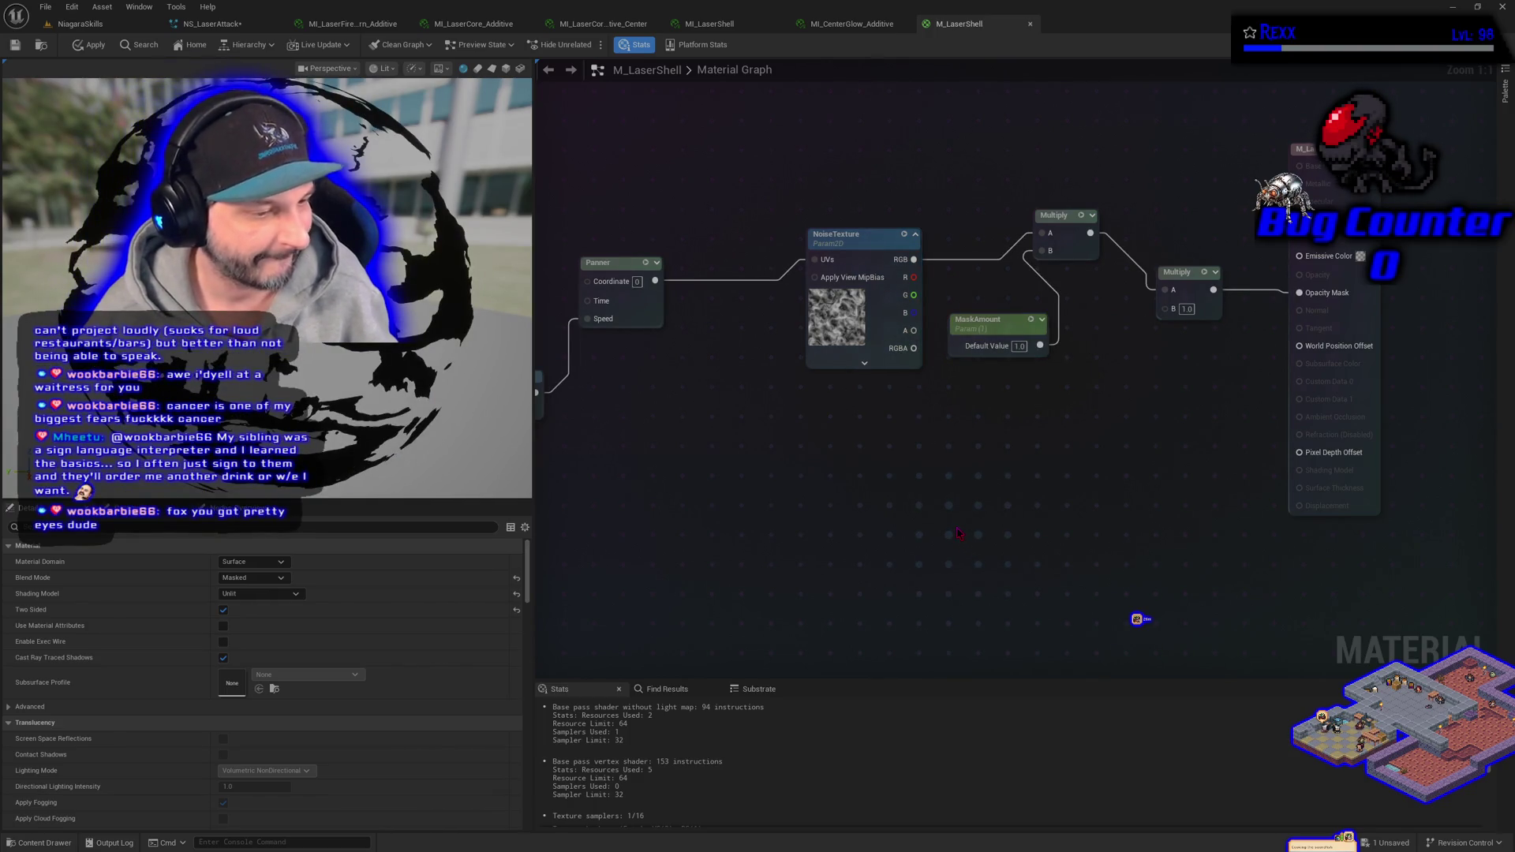
pyautogui.moveTo(894, 450)
pyautogui.mouseDown()
pyautogui.moveTo(1014, 473)
pyautogui.moveTo(1253, 446)
pyautogui.moveTo(1002, 415)
pyautogui.moveTo(875, 448)
pyautogui.mouseUp()
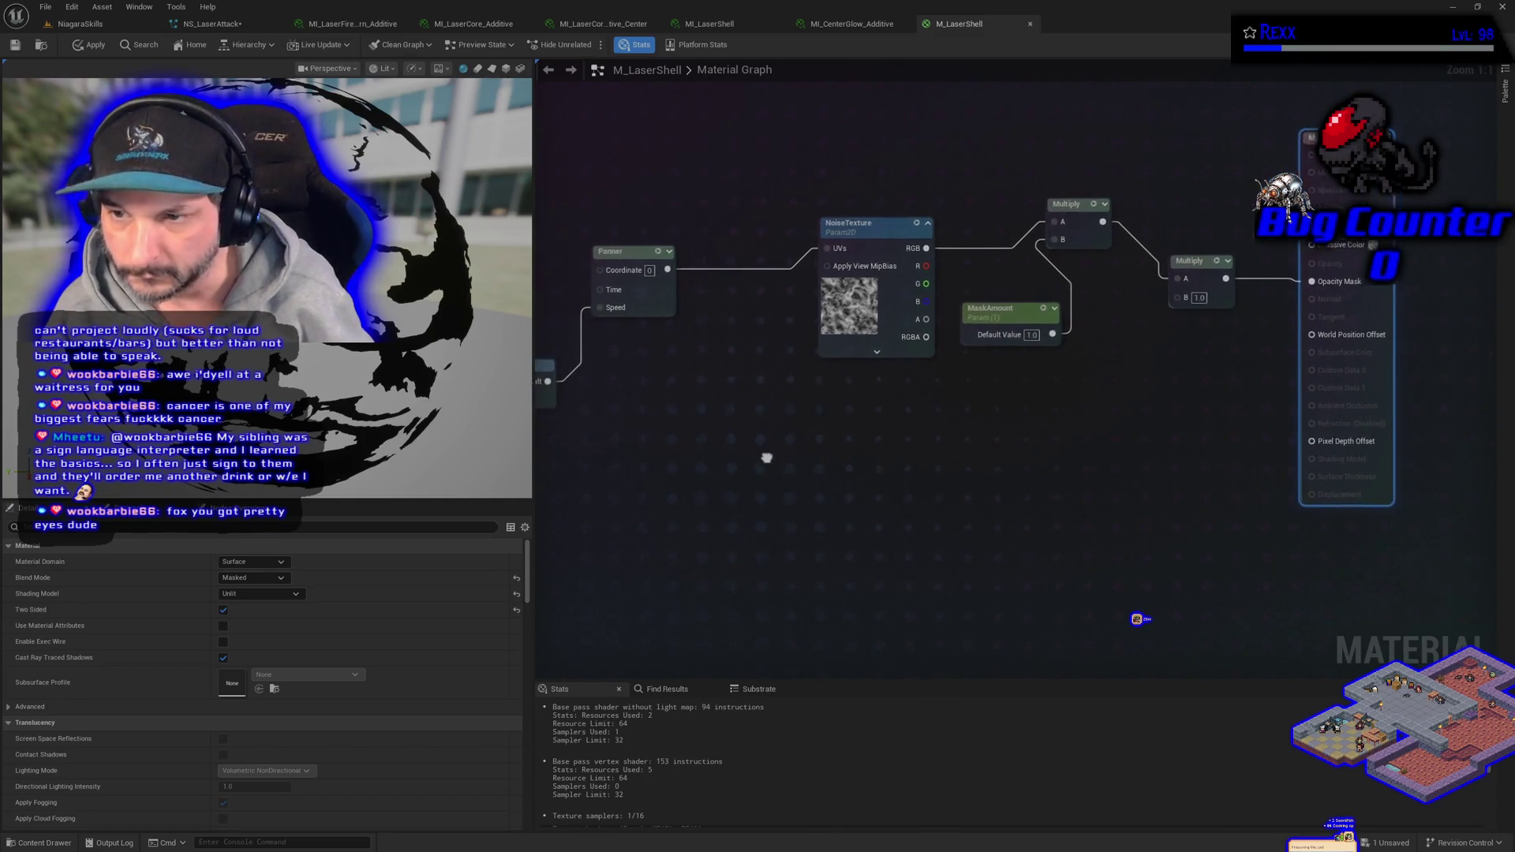
pyautogui.click(1149, 294)
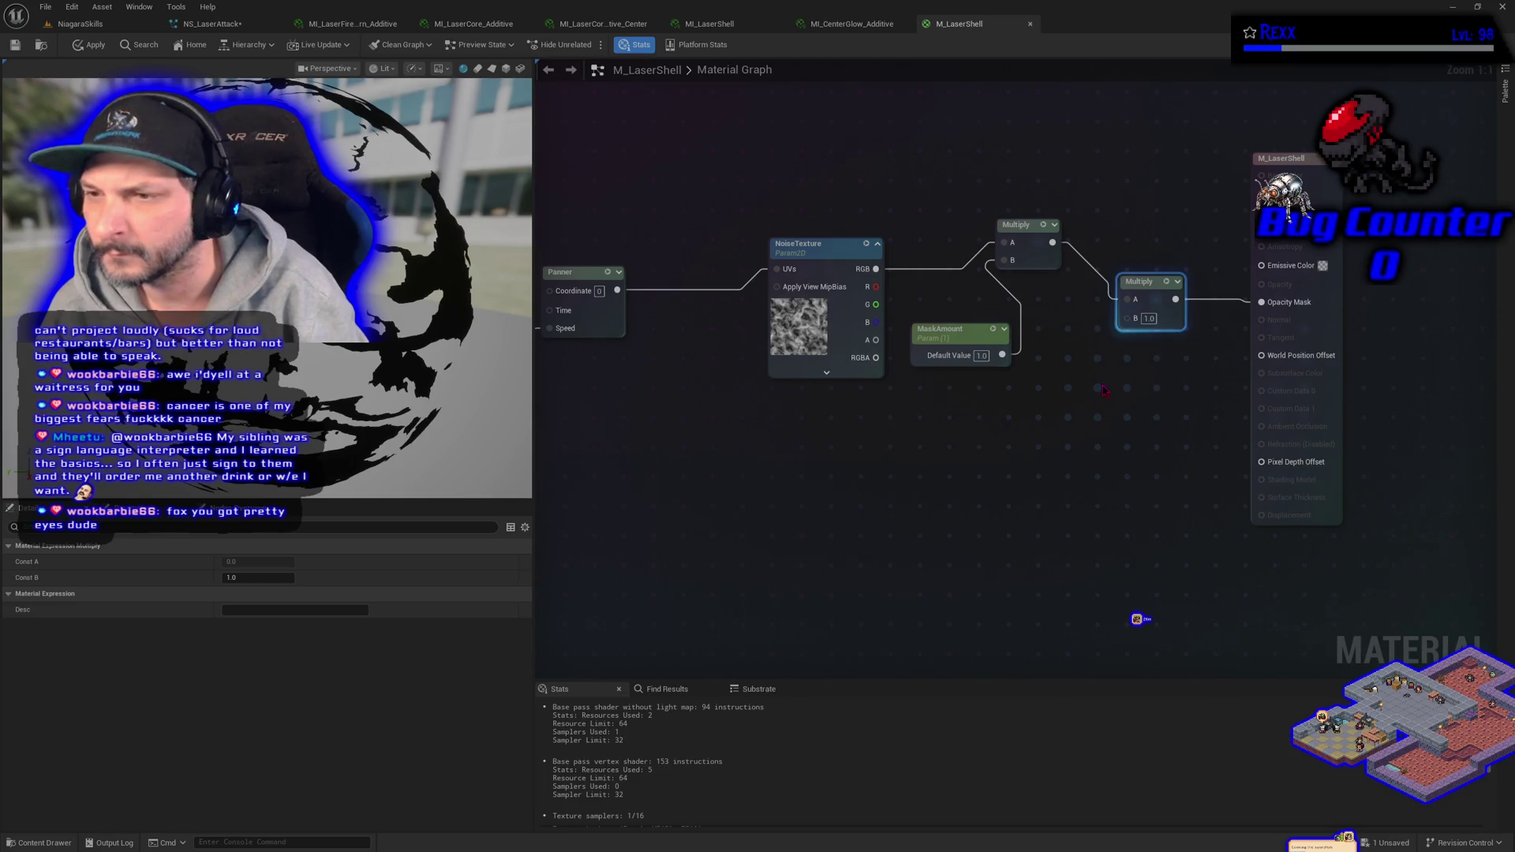
# - Delete the second Multiply and add a Subtract from the first Multiply into Opacity Mask, with B set to 0
pyautogui.press('Delete')
pyautogui.moveTo(1052, 242); pyautogui.dragTo(1126, 263)
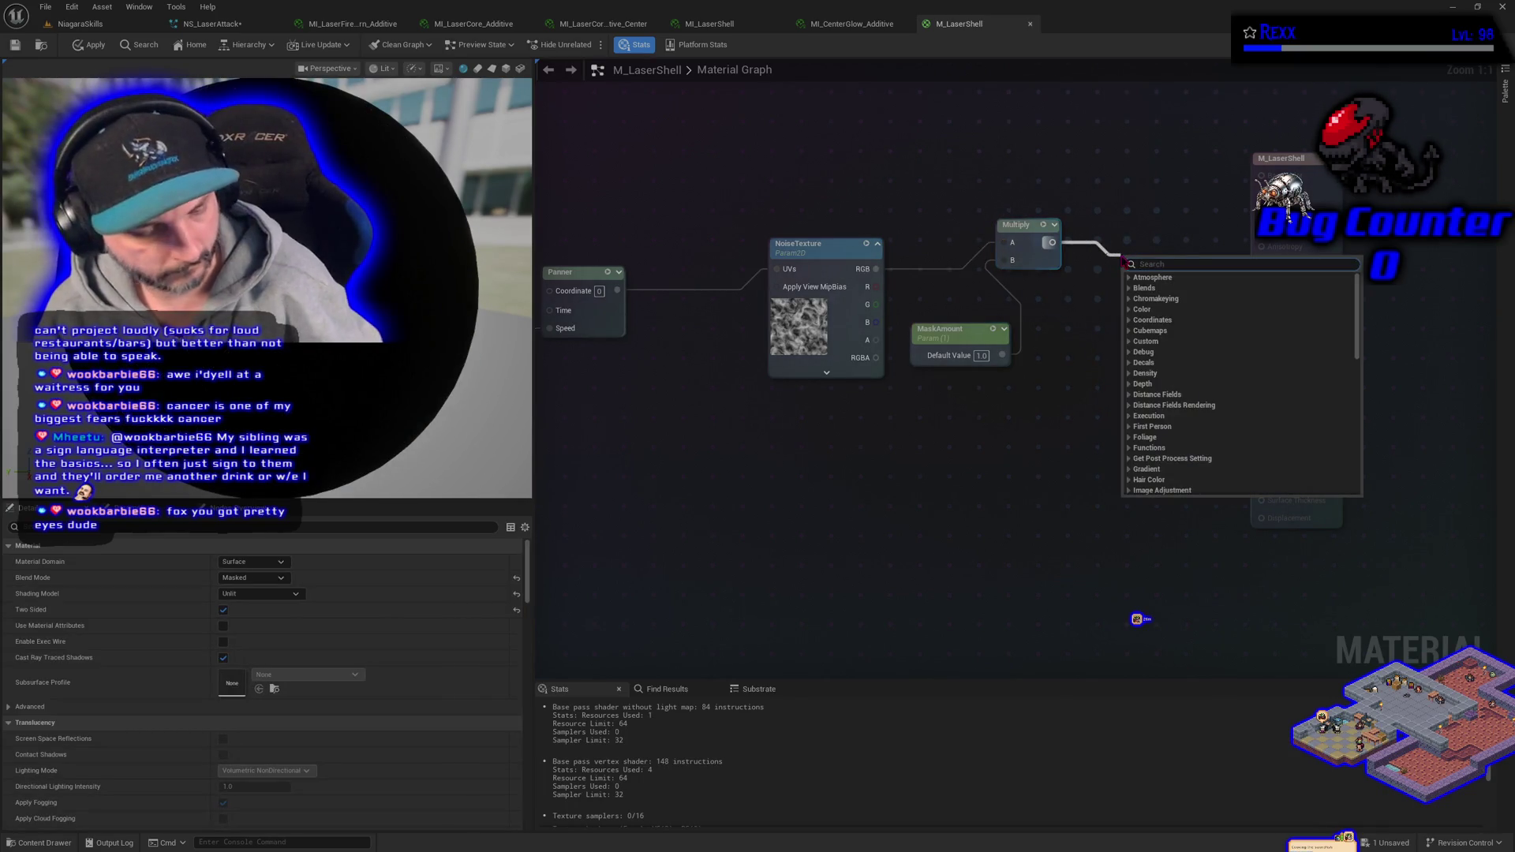
pyautogui.write('sub')
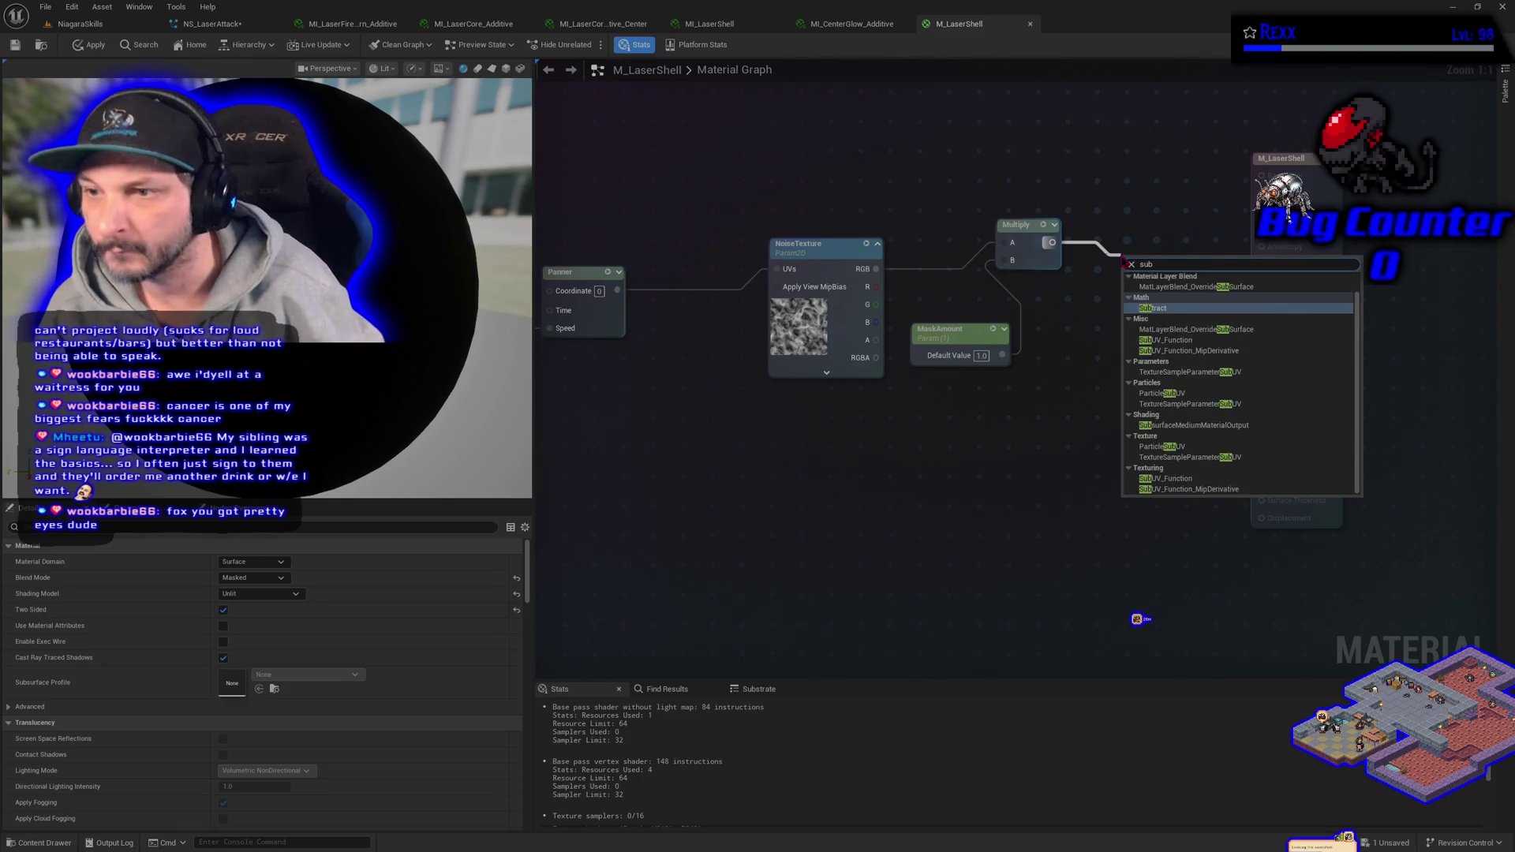
pyautogui.press('Return')
pyautogui.moveTo(1179, 280); pyautogui.dragTo(1262, 303)
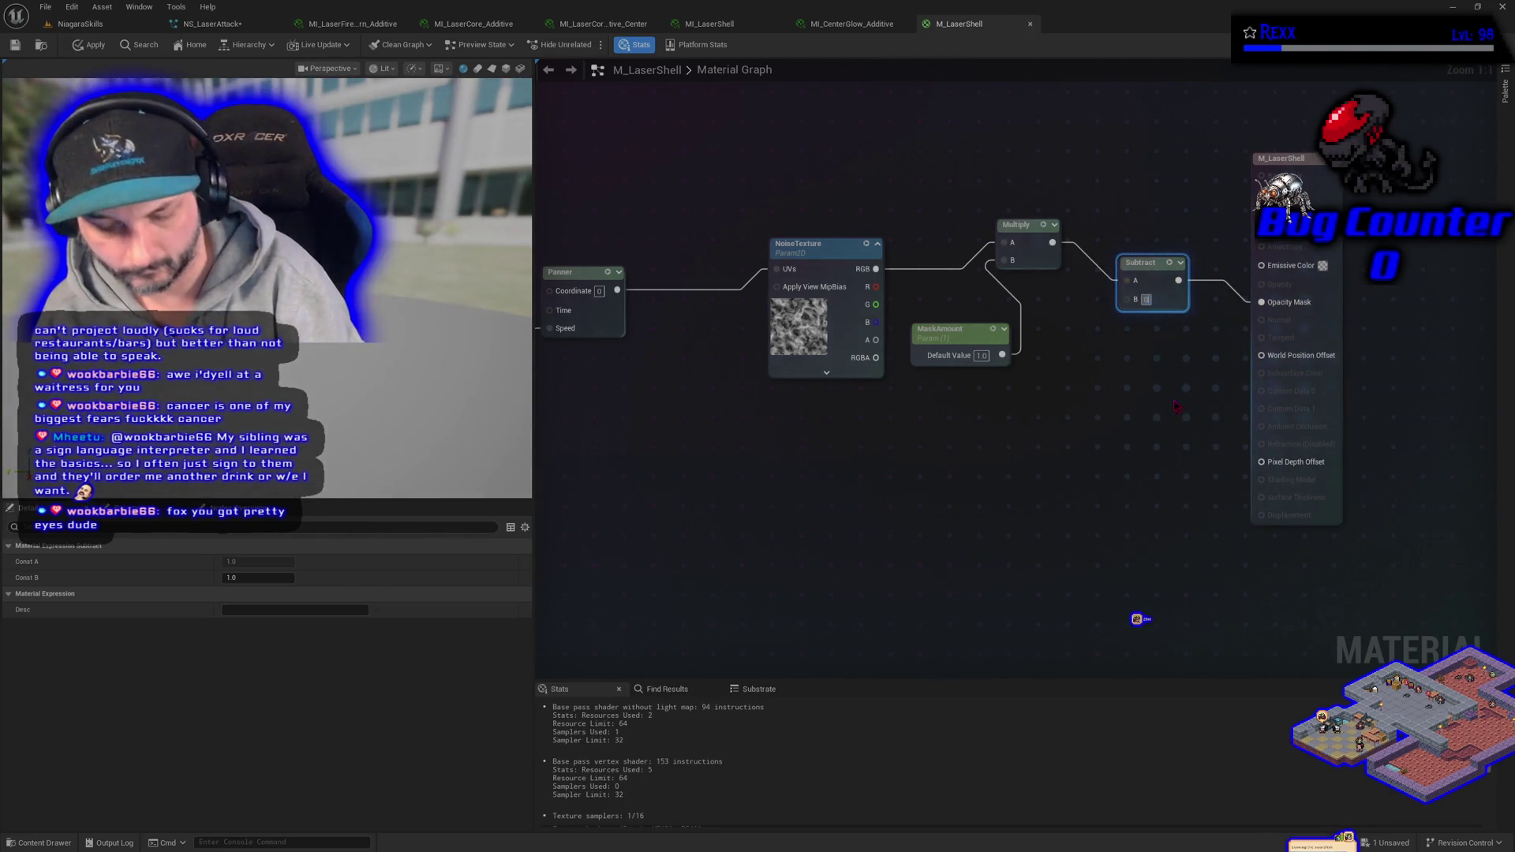
pyautogui.write('0')
pyautogui.press('Return')
# - Try MaskAmount in Subtract's B, disconnect it, and pull a wire from the noise alpha output
pyautogui.moveTo(876, 340)
pyautogui.mouseDown()
pyautogui.moveTo(1144, 359)
pyautogui.moveTo(1133, 306)
pyautogui.mouseUp()
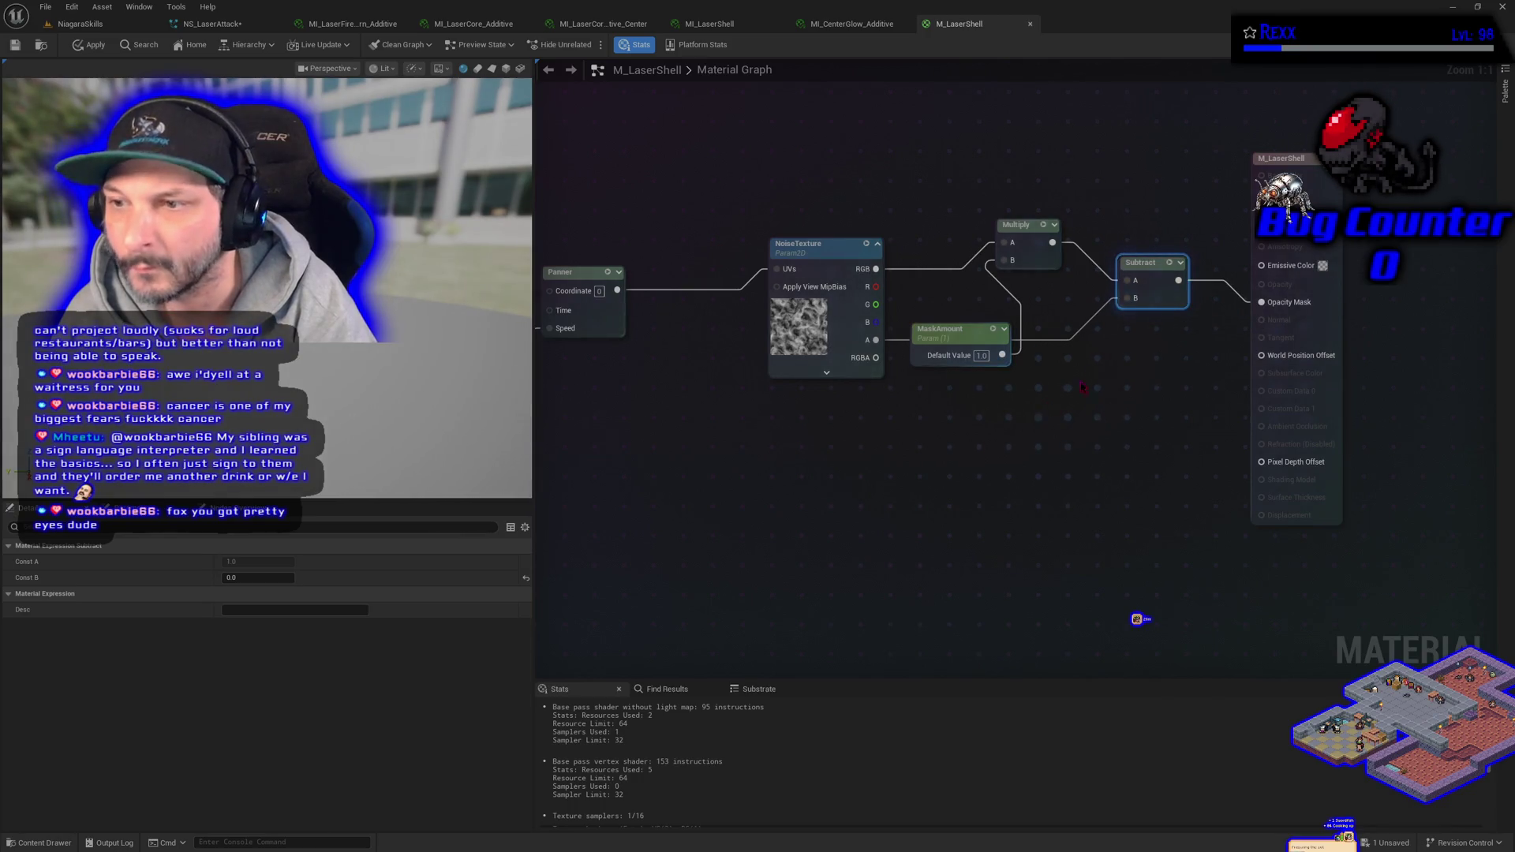
pyautogui.keyDown('alt'); pyautogui.click(1129, 304); pyautogui.keyUp('alt')
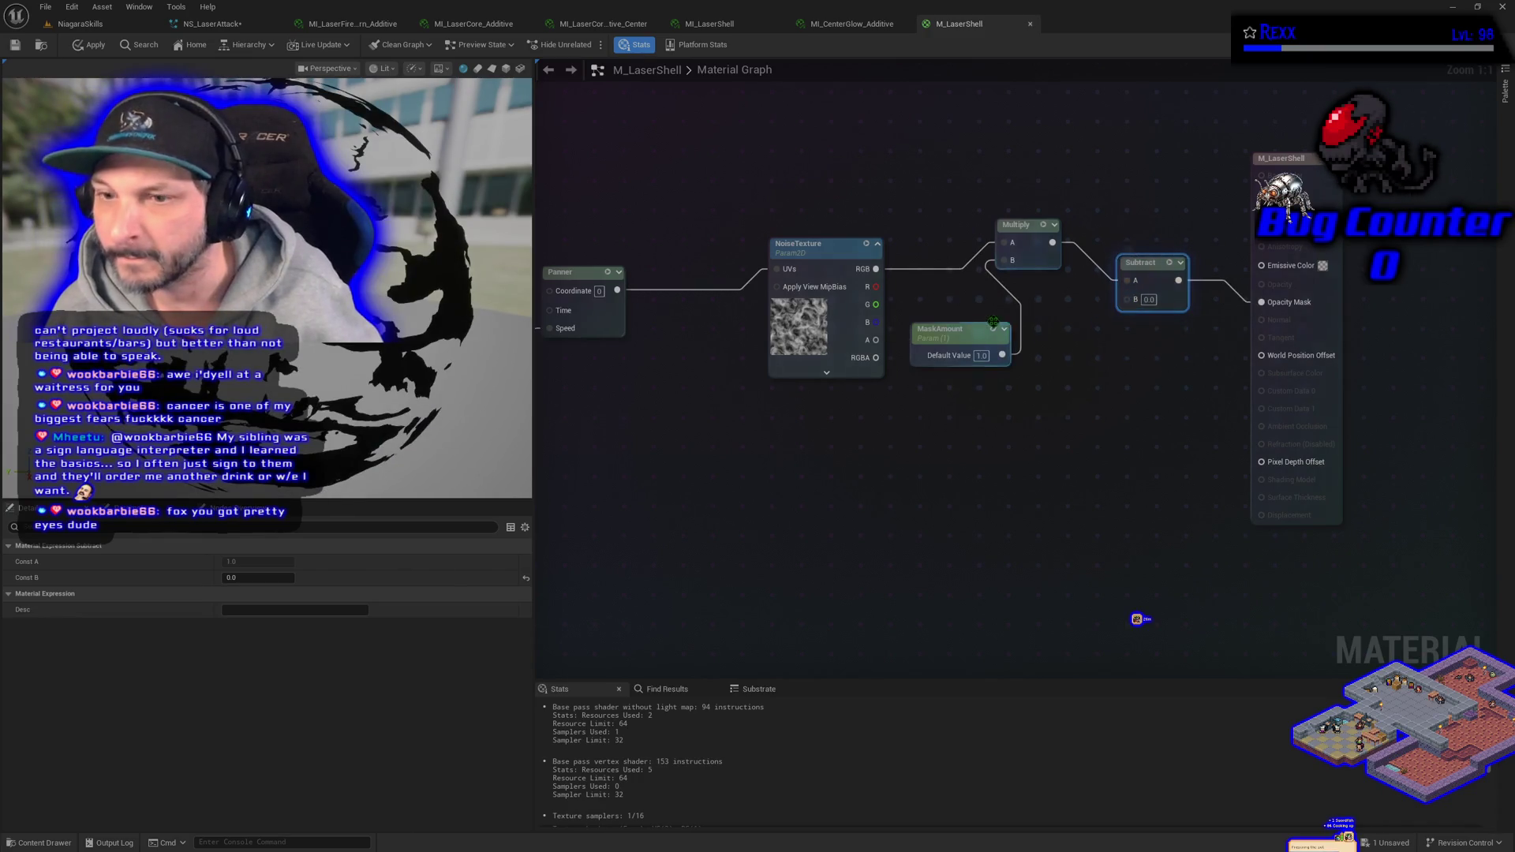
pyautogui.moveTo(881, 349); pyautogui.dragTo(1069, 356)
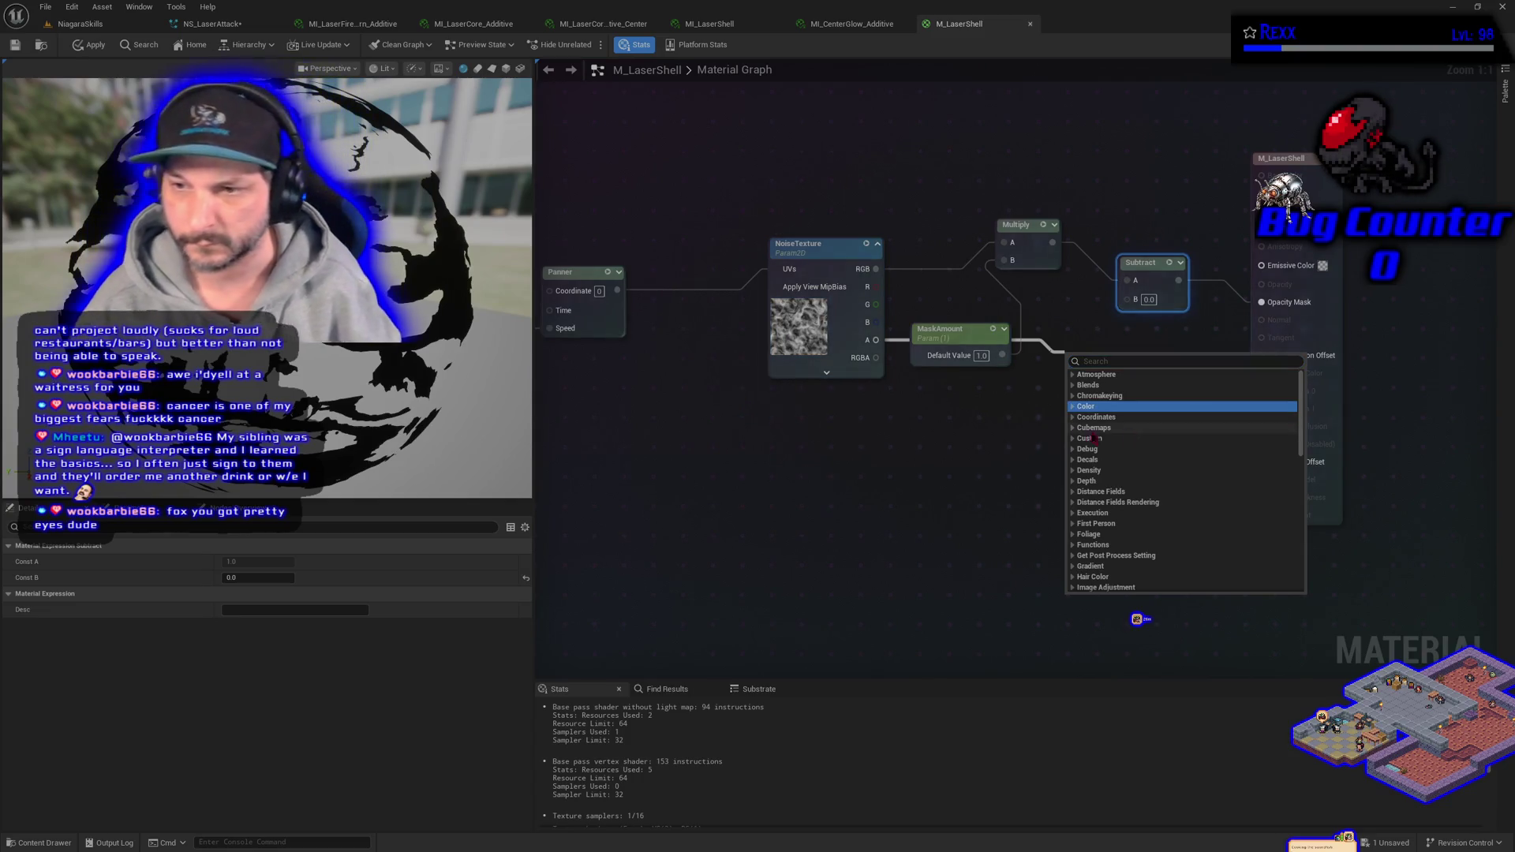
# - Add a Multiply fed by the noise alpha channel and tidy the MaskAmount, Subtract, Multiply and result node layout
pyautogui.press('m')
pyautogui.click(1005, 395)
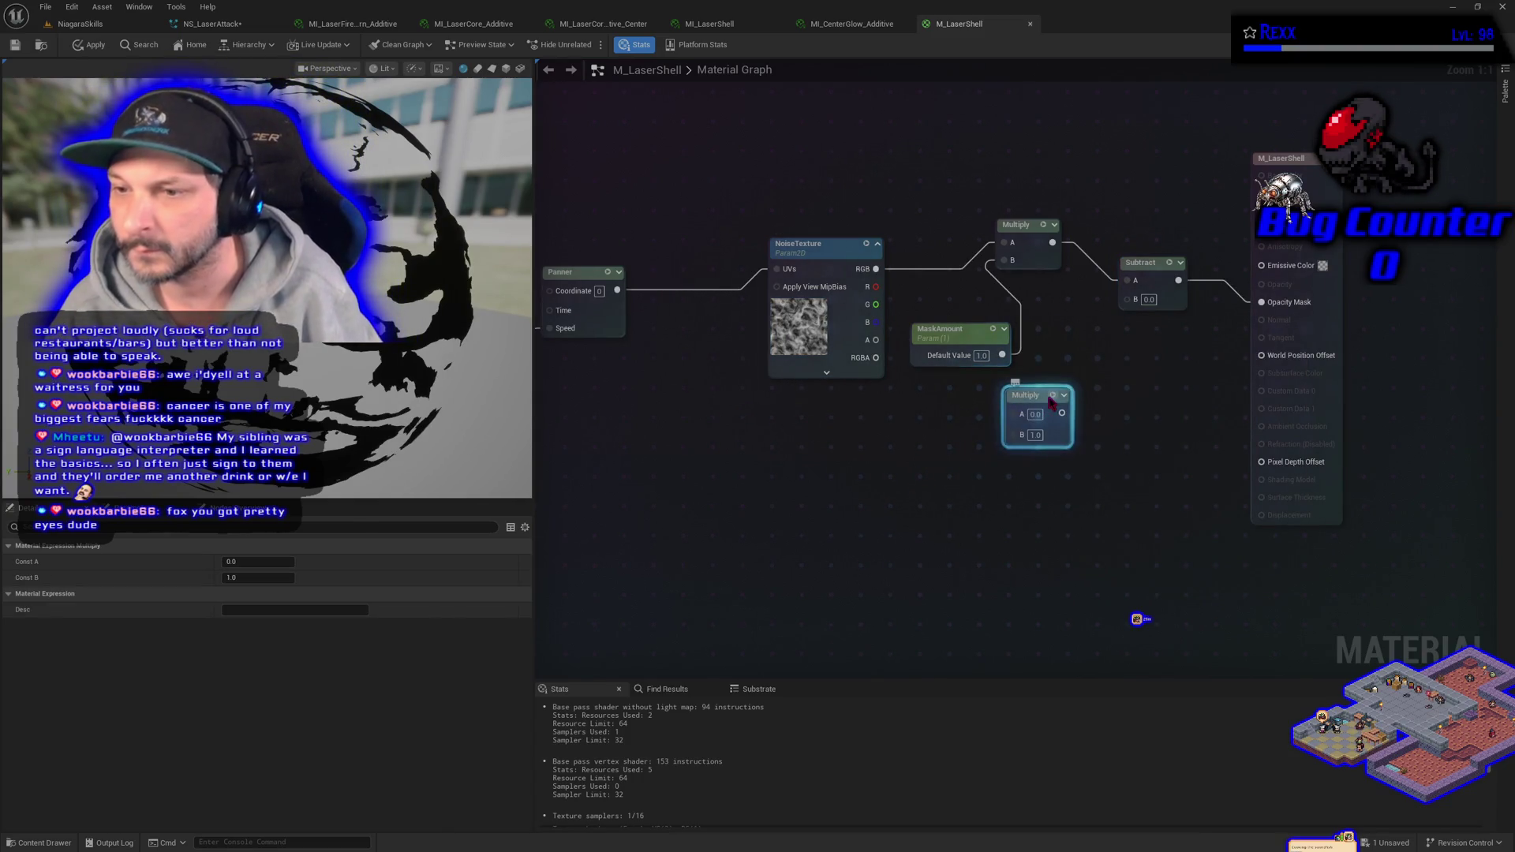
pyautogui.moveTo(875, 341)
pyautogui.mouseDown()
pyautogui.moveTo(1021, 416)
pyautogui.moveTo(1068, 381)
pyautogui.moveTo(1076, 346)
pyautogui.mouseUp()
pyautogui.moveTo(1025, 233); pyautogui.dragTo(1025, 196)
pyautogui.moveTo(965, 334)
pyautogui.mouseDown()
pyautogui.moveTo(965, 258)
pyautogui.moveTo(876, 192)
pyautogui.moveTo(876, 145)
pyautogui.mouseUp()
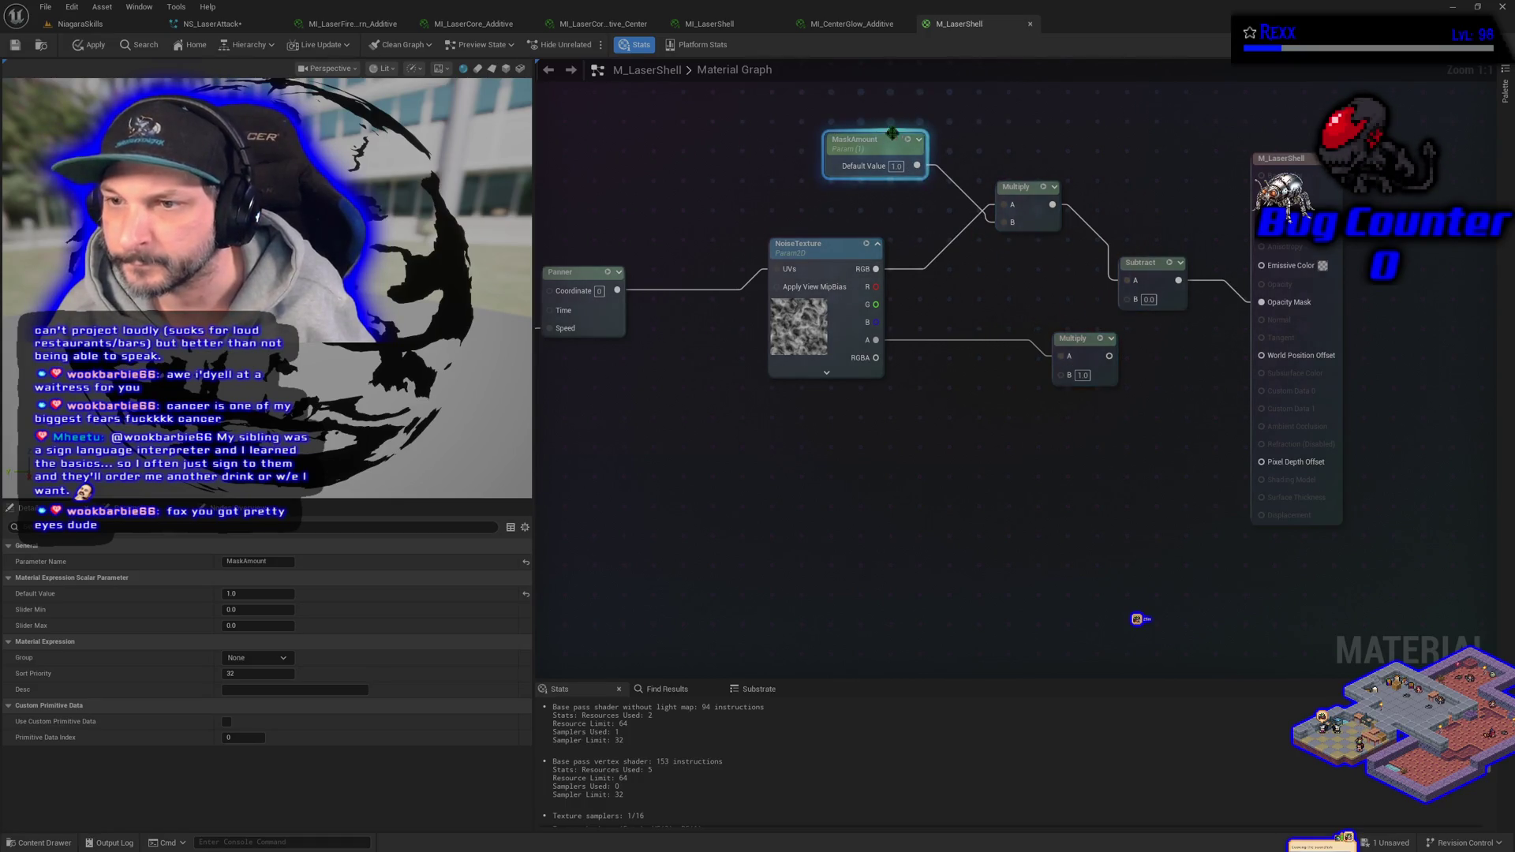
pyautogui.moveTo(1156, 266); pyautogui.dragTo(1163, 189)
pyautogui.moveTo(1283, 158); pyautogui.dragTo(1436, 97)
pyautogui.moveTo(1198, 222); pyautogui.dragTo(1378, 222)
pyautogui.moveTo(1016, 235)
pyautogui.mouseDown()
pyautogui.moveTo(1111, 254)
pyautogui.moveTo(1063, 236)
pyautogui.mouseUp()
pyautogui.moveTo(867, 189)
pyautogui.mouseDown()
pyautogui.moveTo(961, 349)
pyautogui.moveTo(948, 329)
pyautogui.mouseUp()
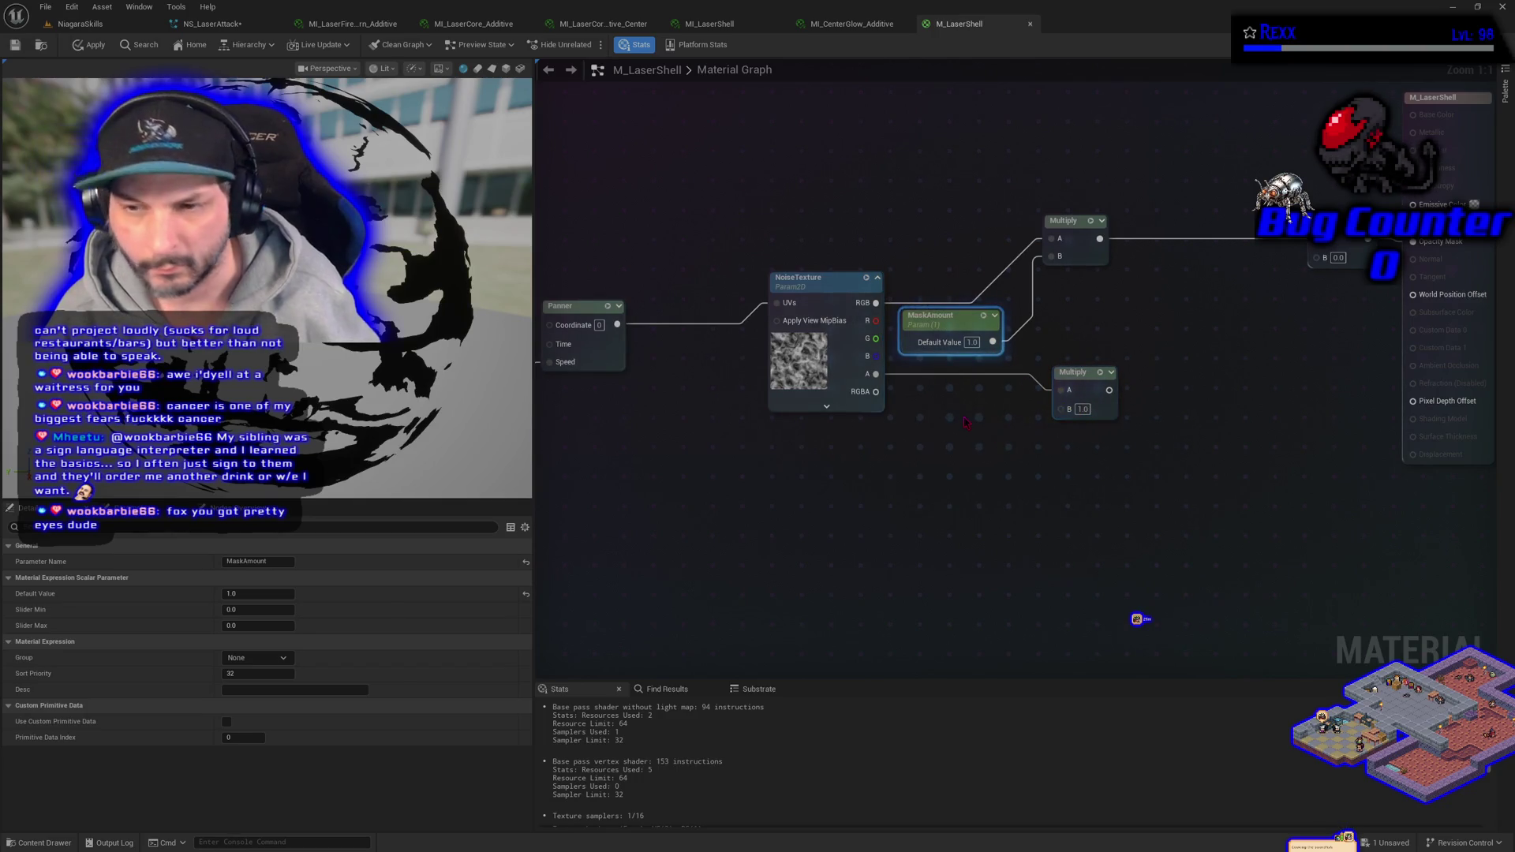
# - Feed the alpha Multiply into the B input, test 0.5 and 0.1, then delete that Multiply
pyautogui.moveTo(1109, 390); pyautogui.dragTo(1315, 257)
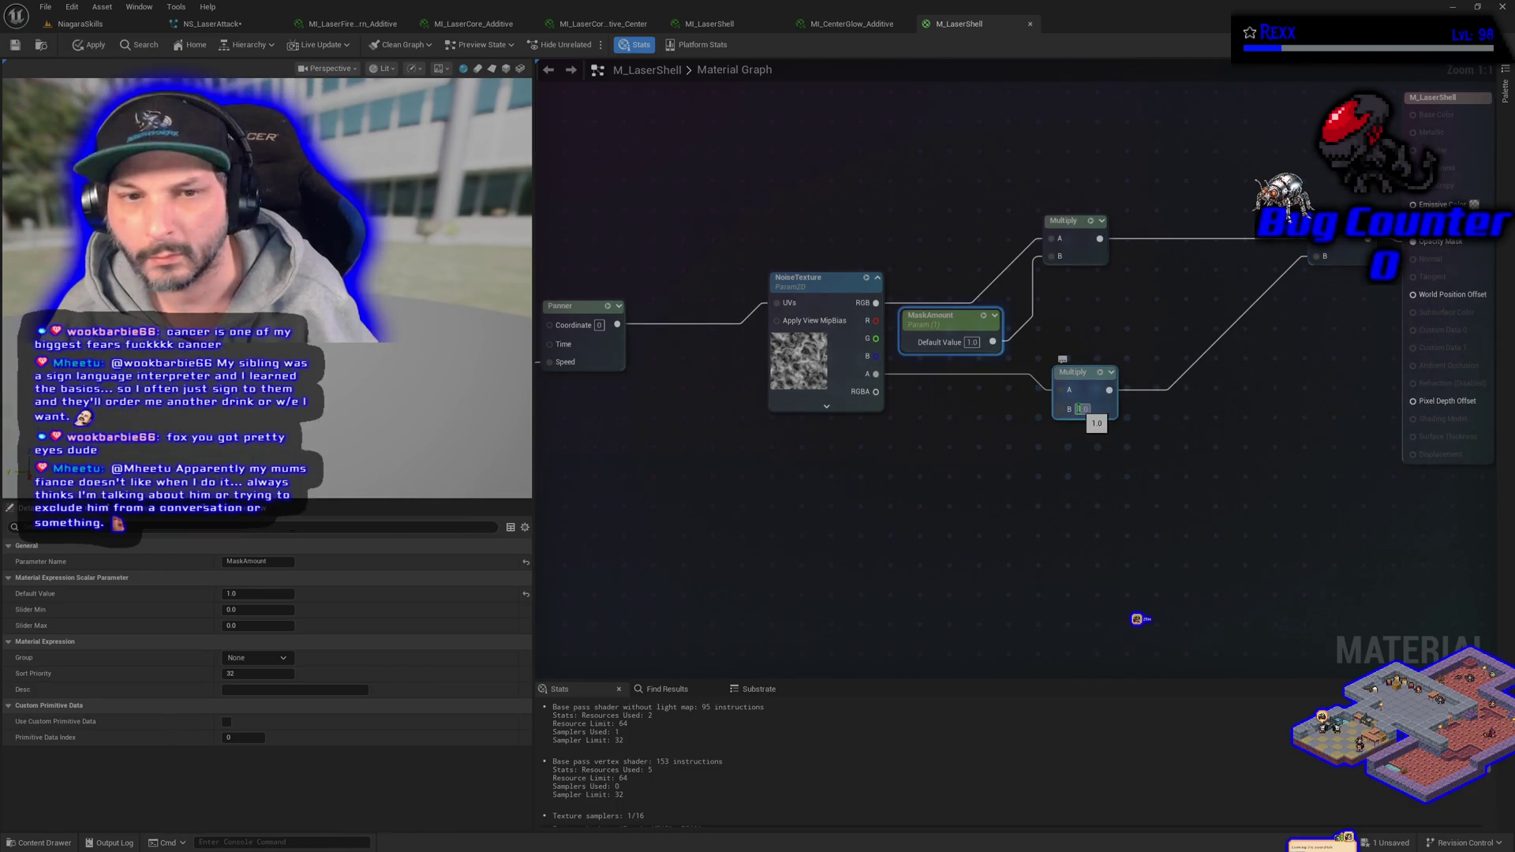
pyautogui.write('.5')
pyautogui.press('Return')
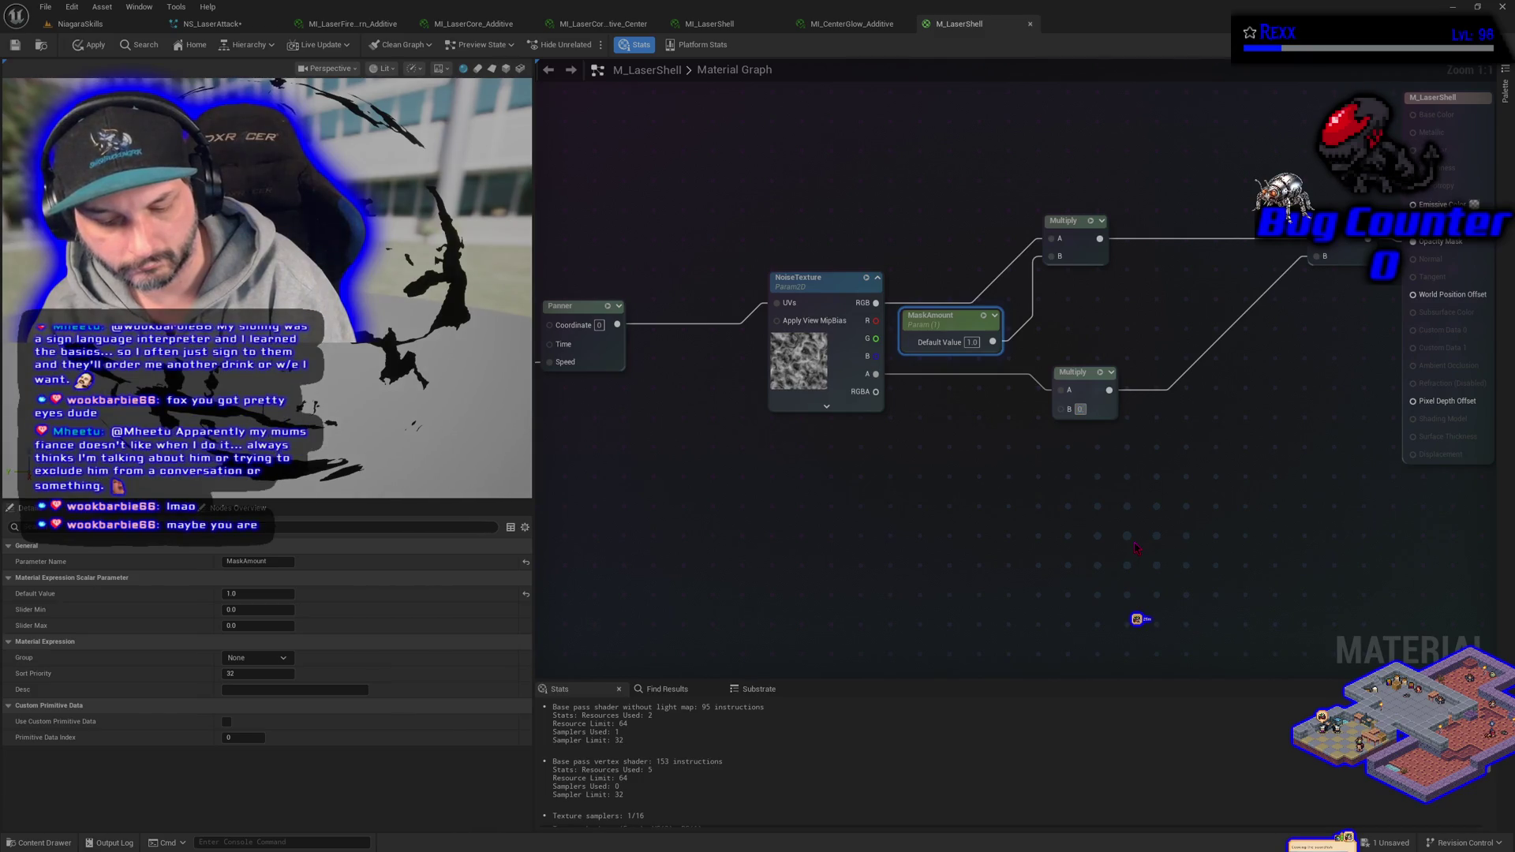
pyautogui.write('0.1')
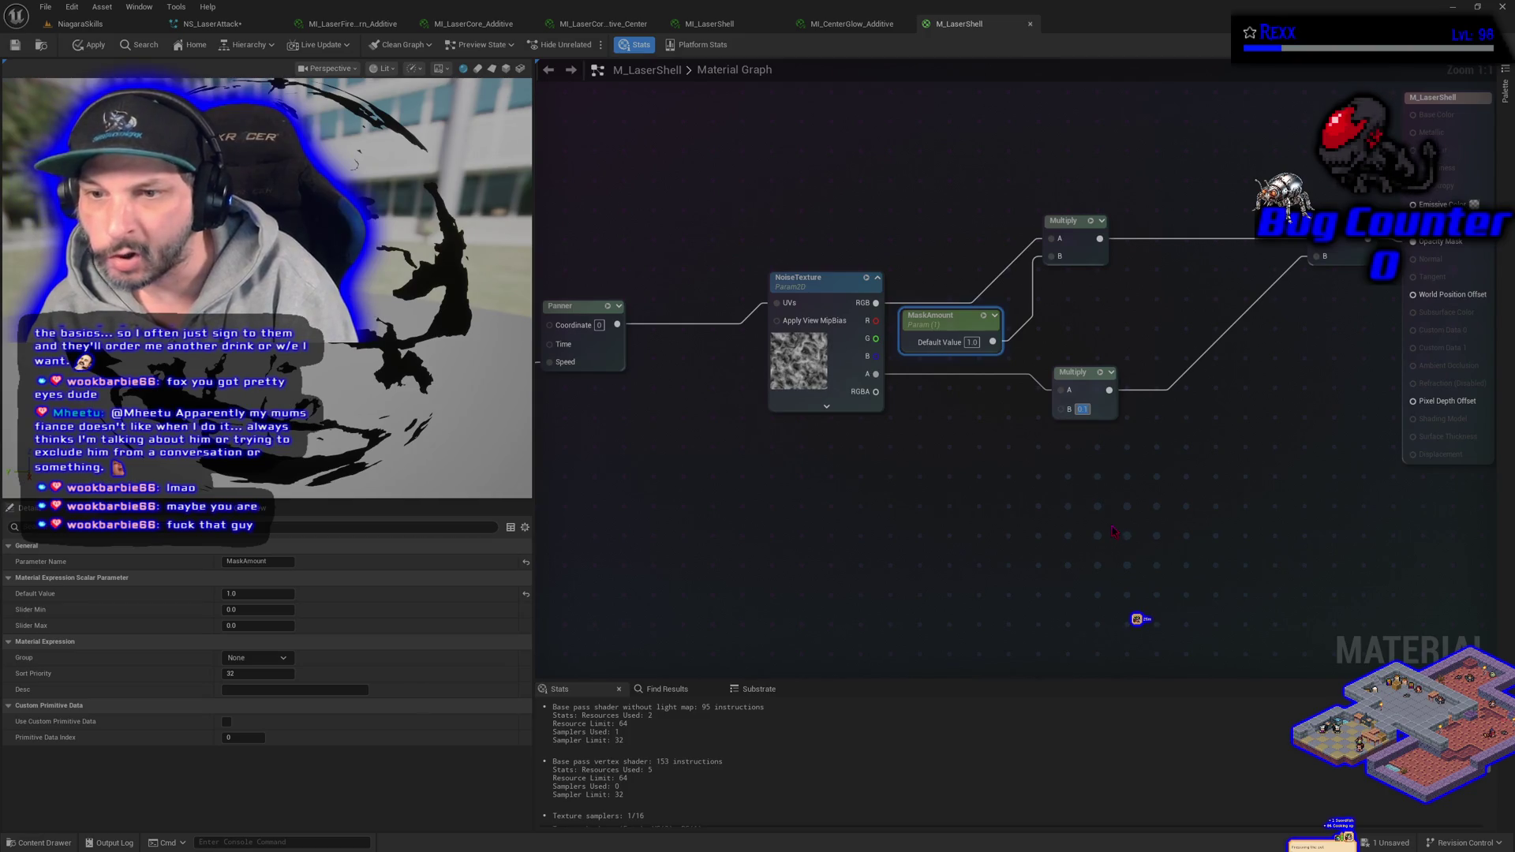
pyautogui.click(1093, 380)
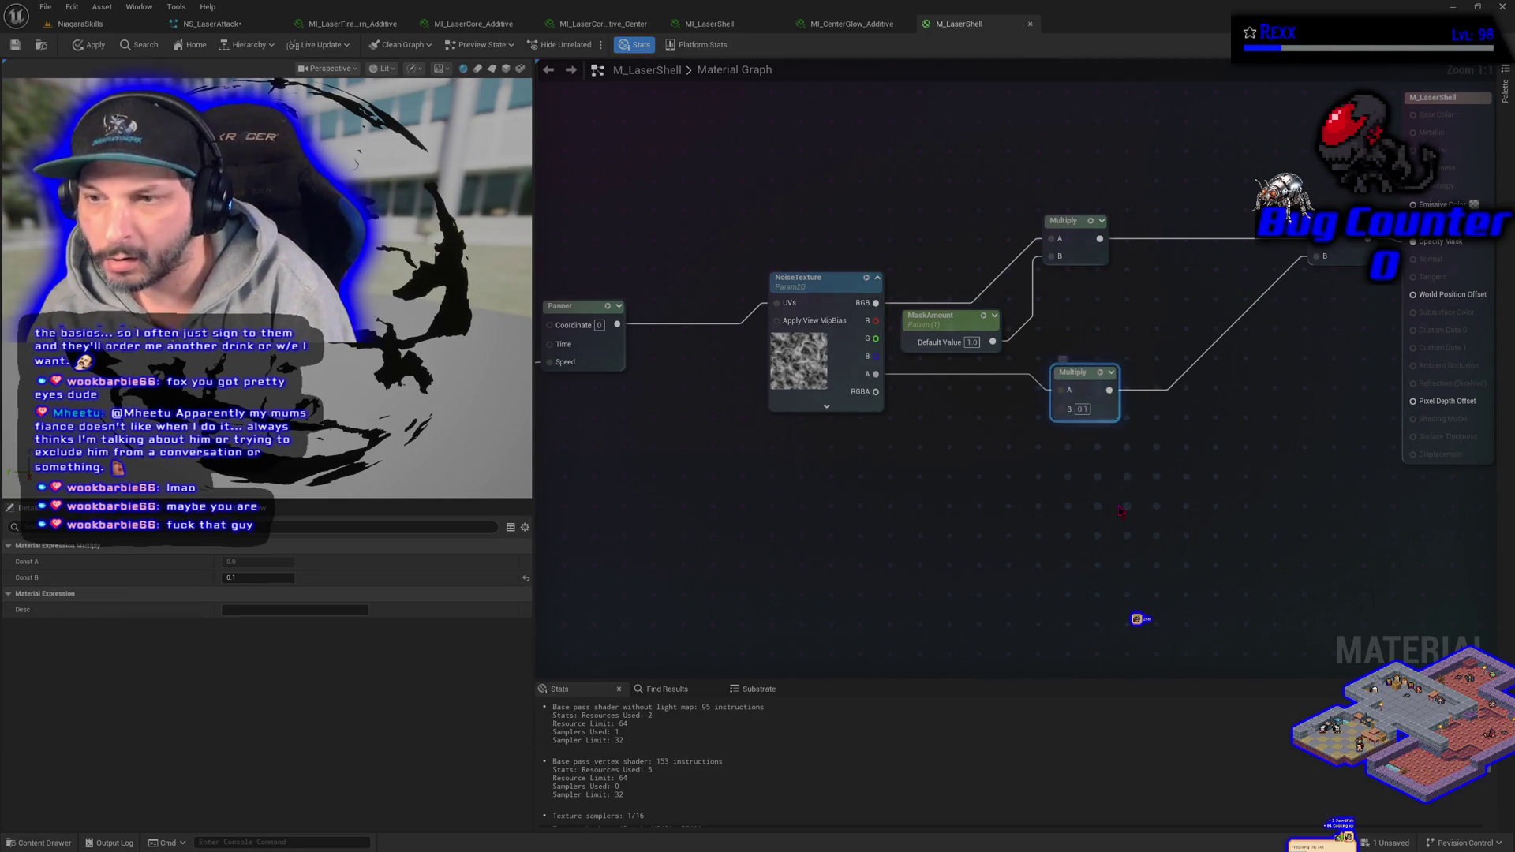
pyautogui.press('Delete')
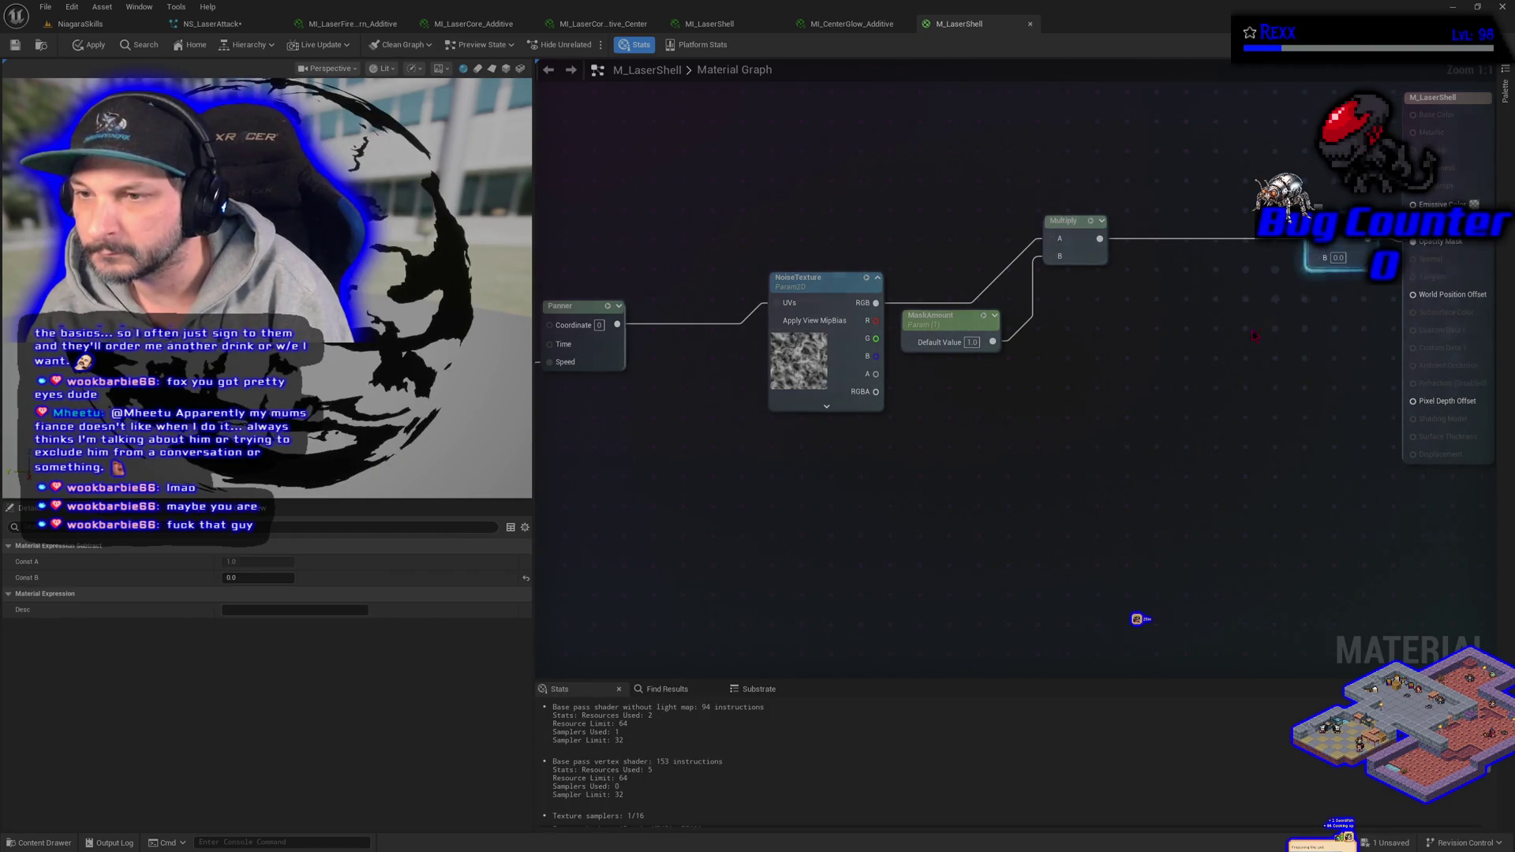
# - Rewire the noise-times-MaskAmount Multiply output directly into the result node's Opacity Mask pin
pyautogui.moveTo(1099, 239)
pyautogui.mouseDown()
pyautogui.moveTo(1409, 267)
pyautogui.moveTo(1168, 225)
pyautogui.moveTo(1205, 217)
pyautogui.mouseUp()
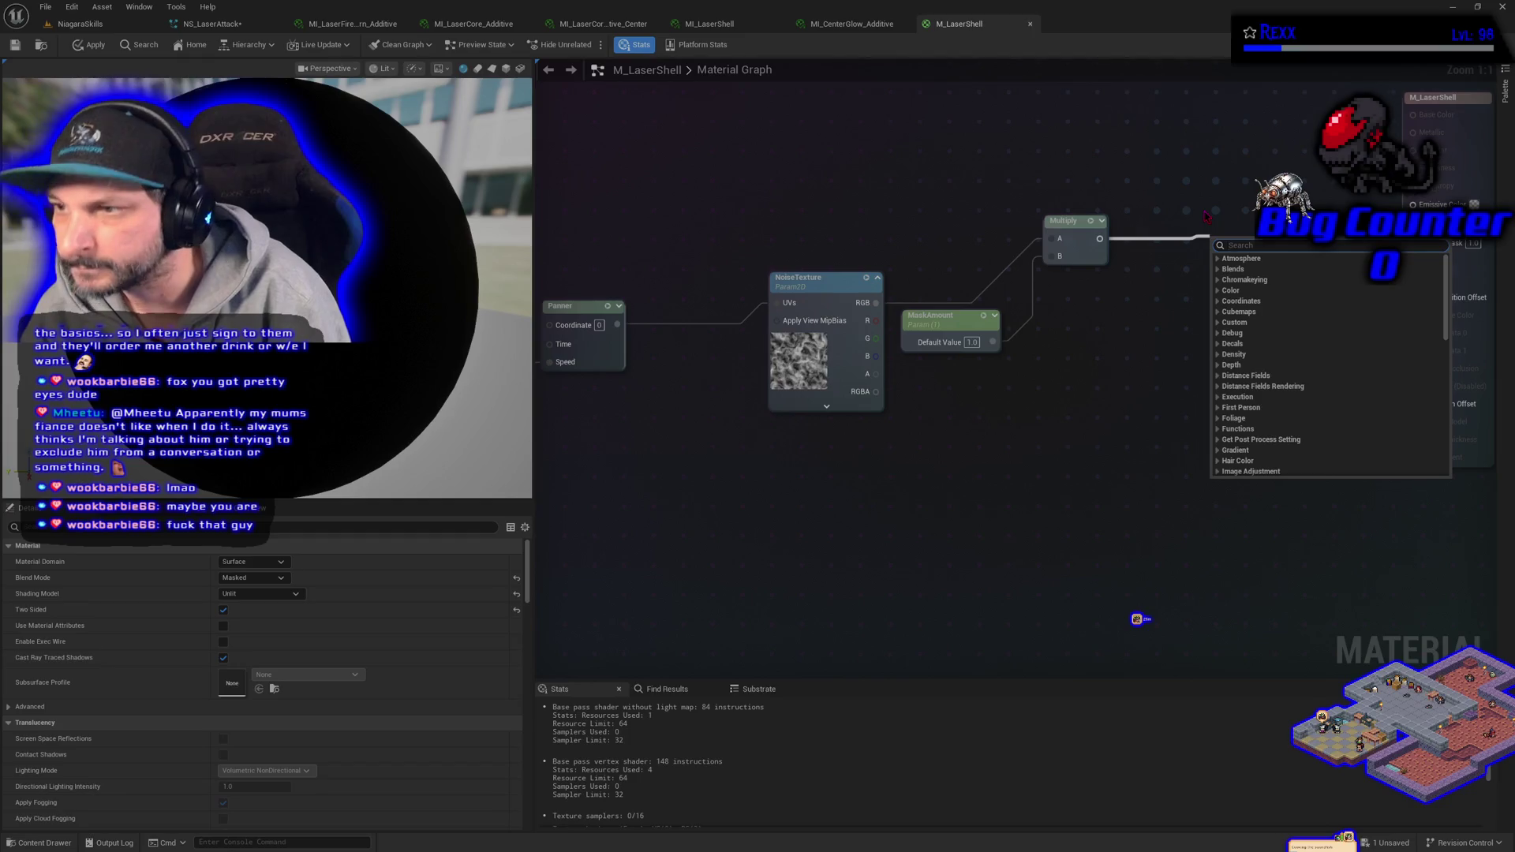
pyautogui.press('Escape')
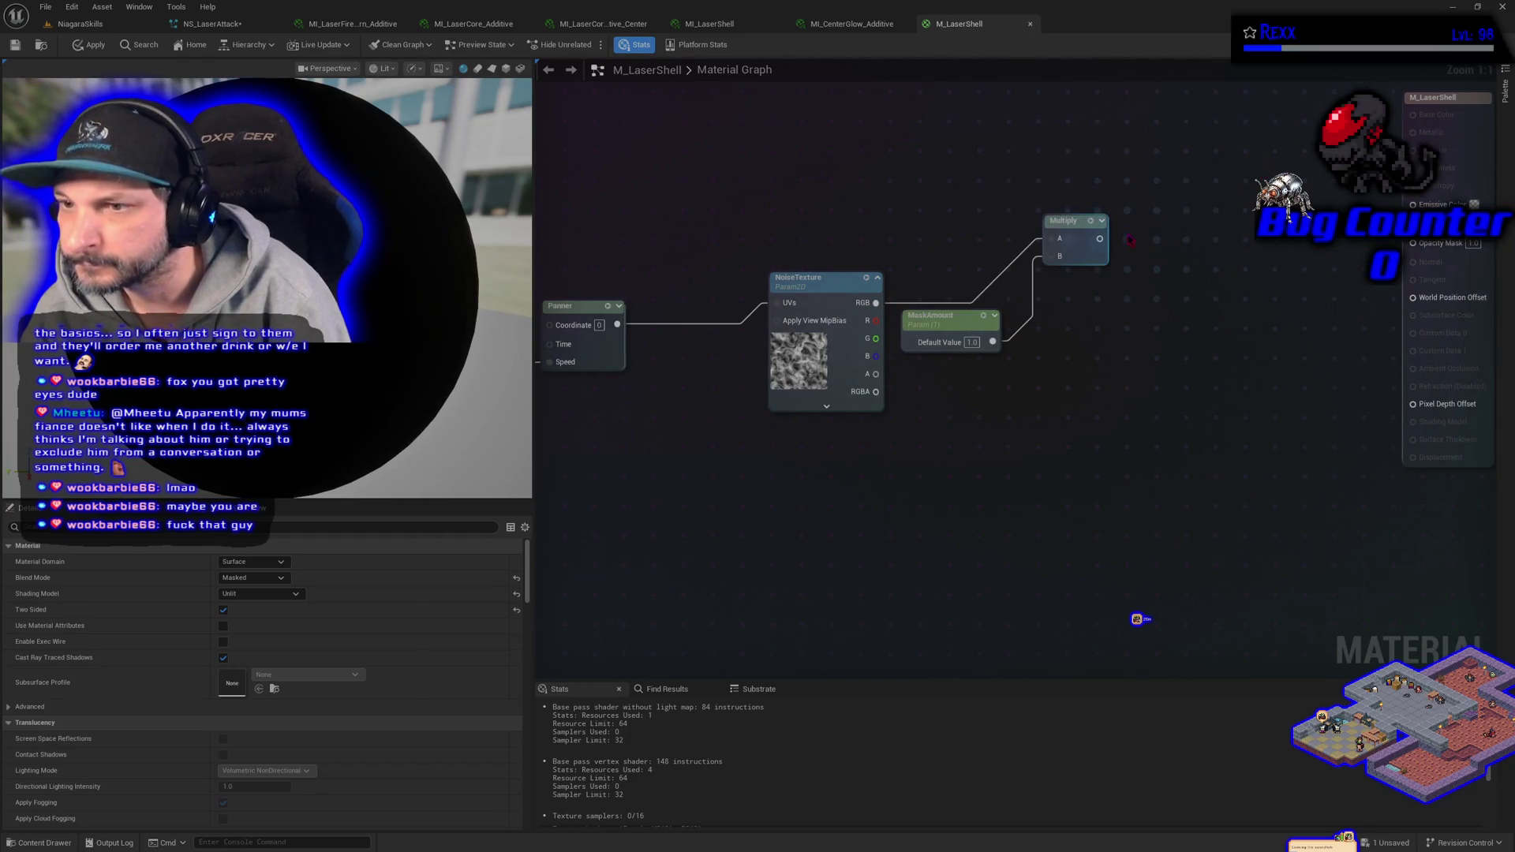
pyautogui.moveTo(1099, 238); pyautogui.dragTo(1412, 243)
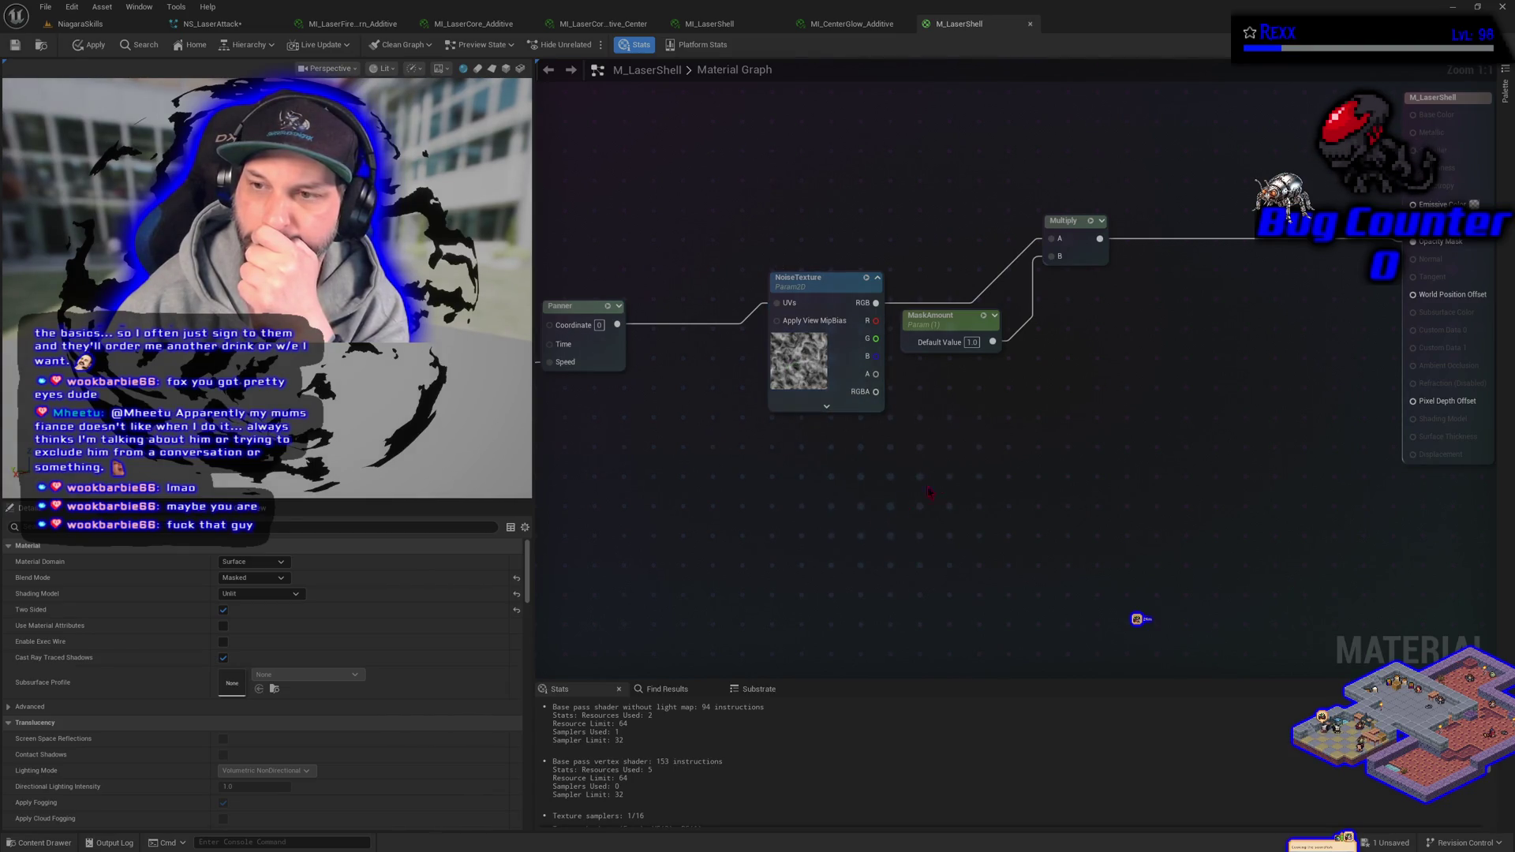
pyautogui.moveTo(1008, 405); pyautogui.dragTo(849, 414)
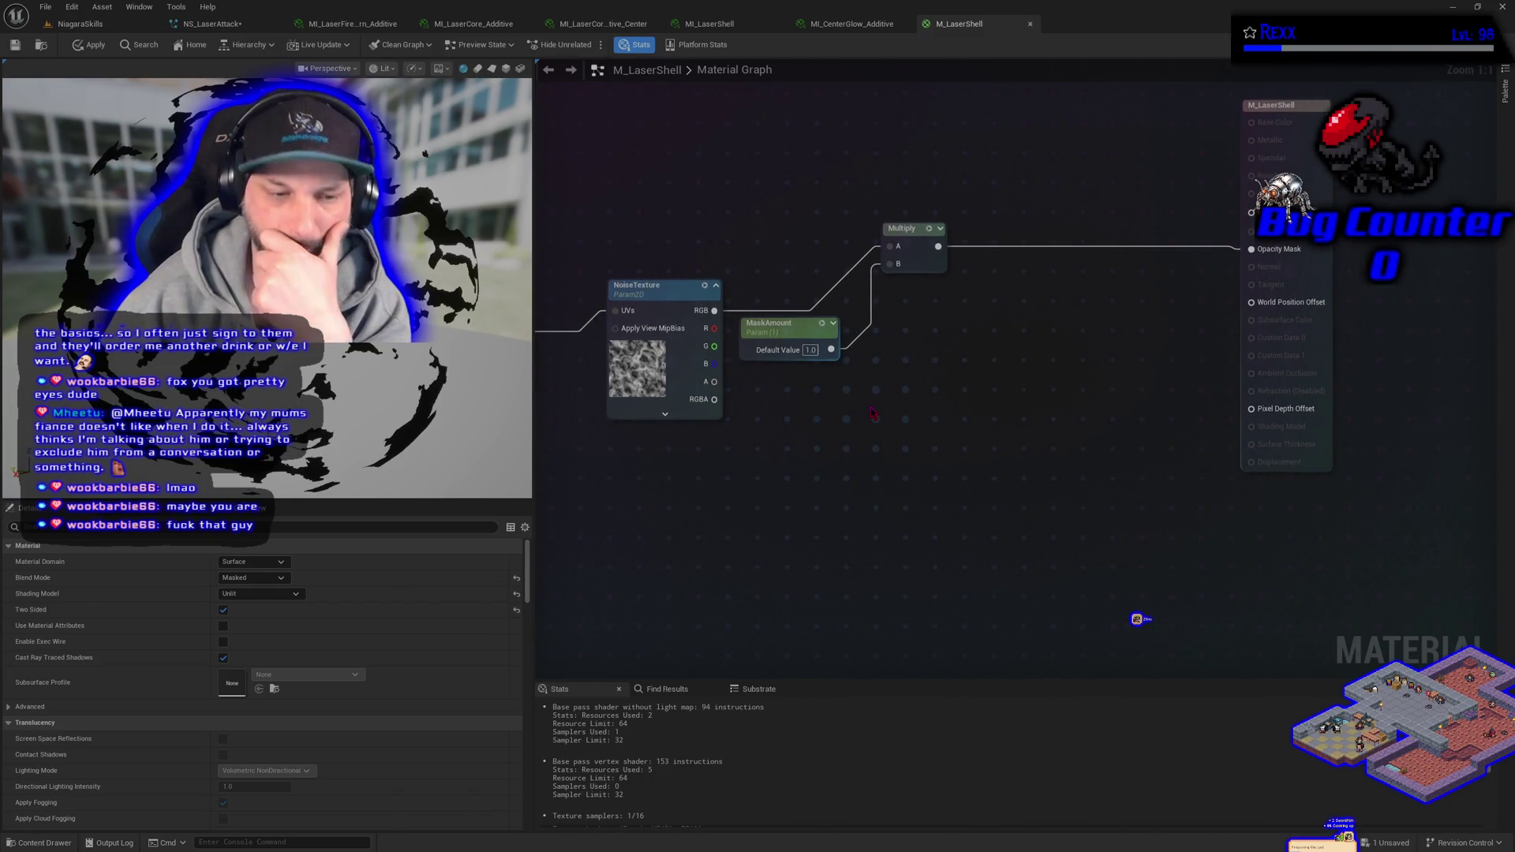
pyautogui.click(222, 30)
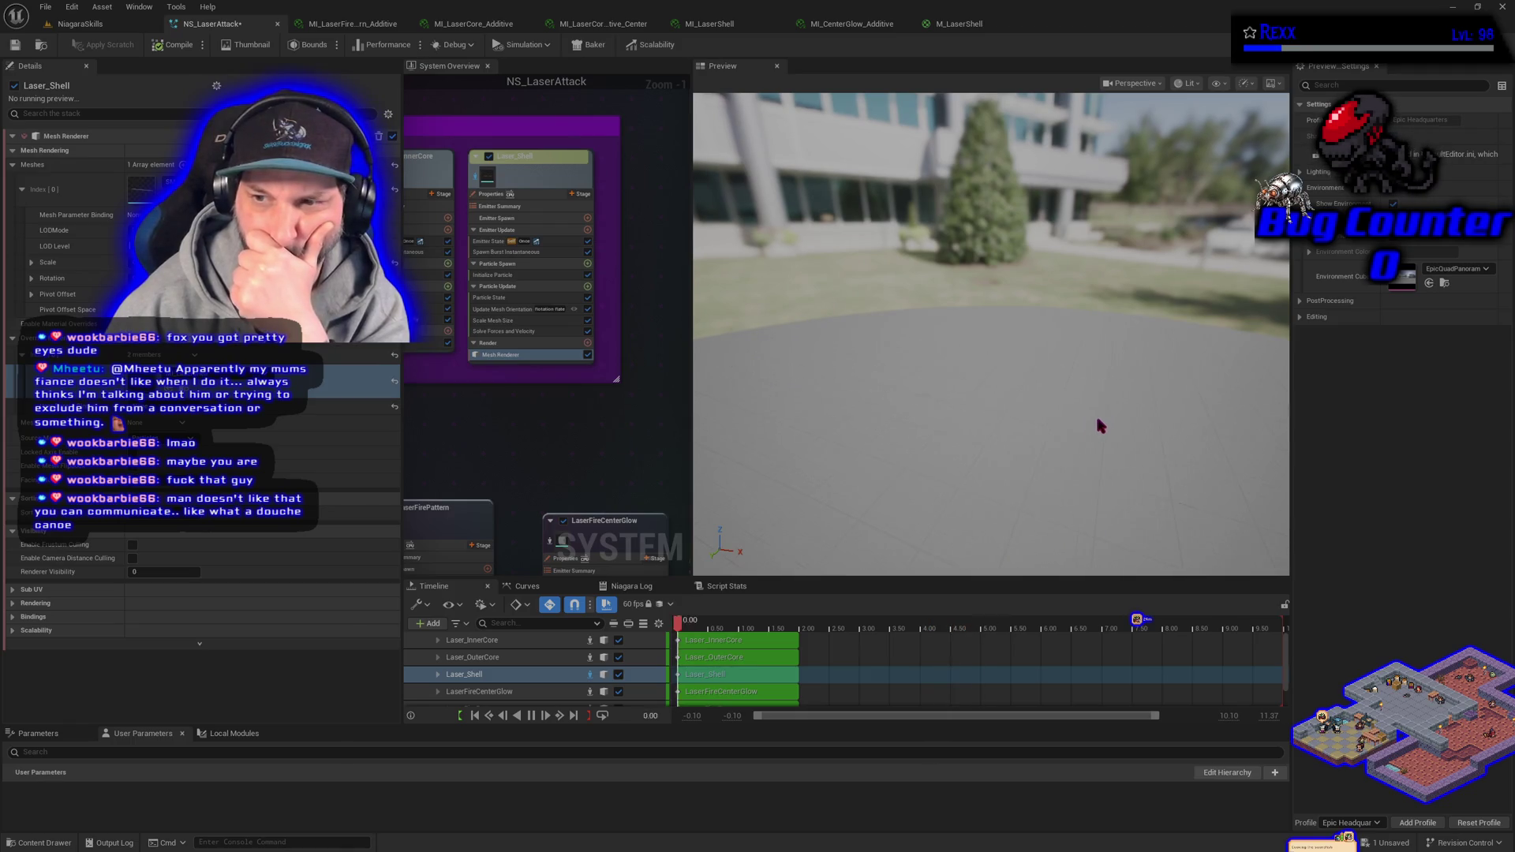
pyautogui.click(531, 715)
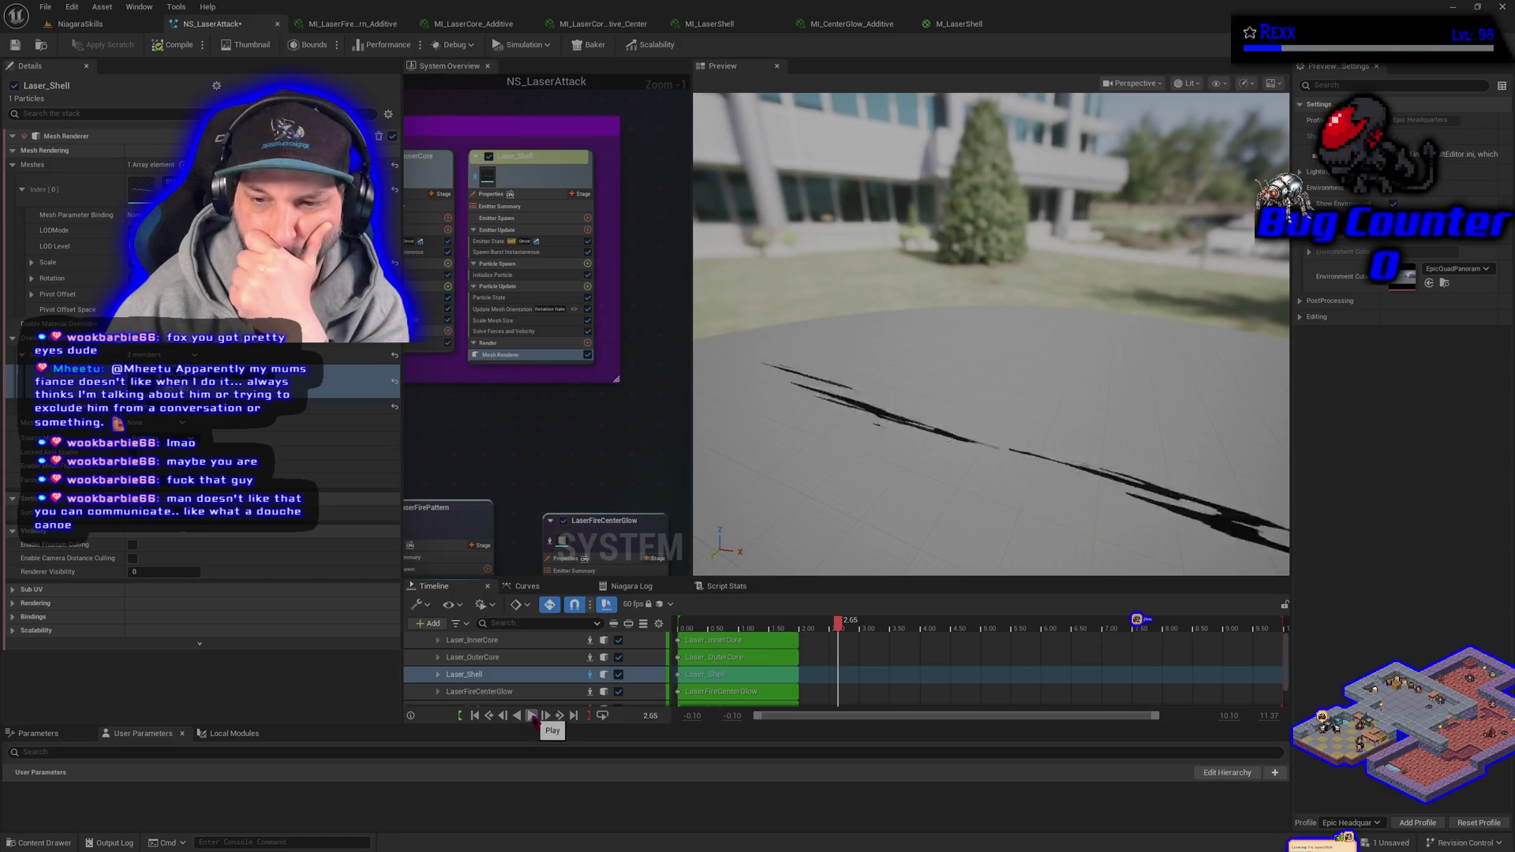
pyautogui.click(531, 716)
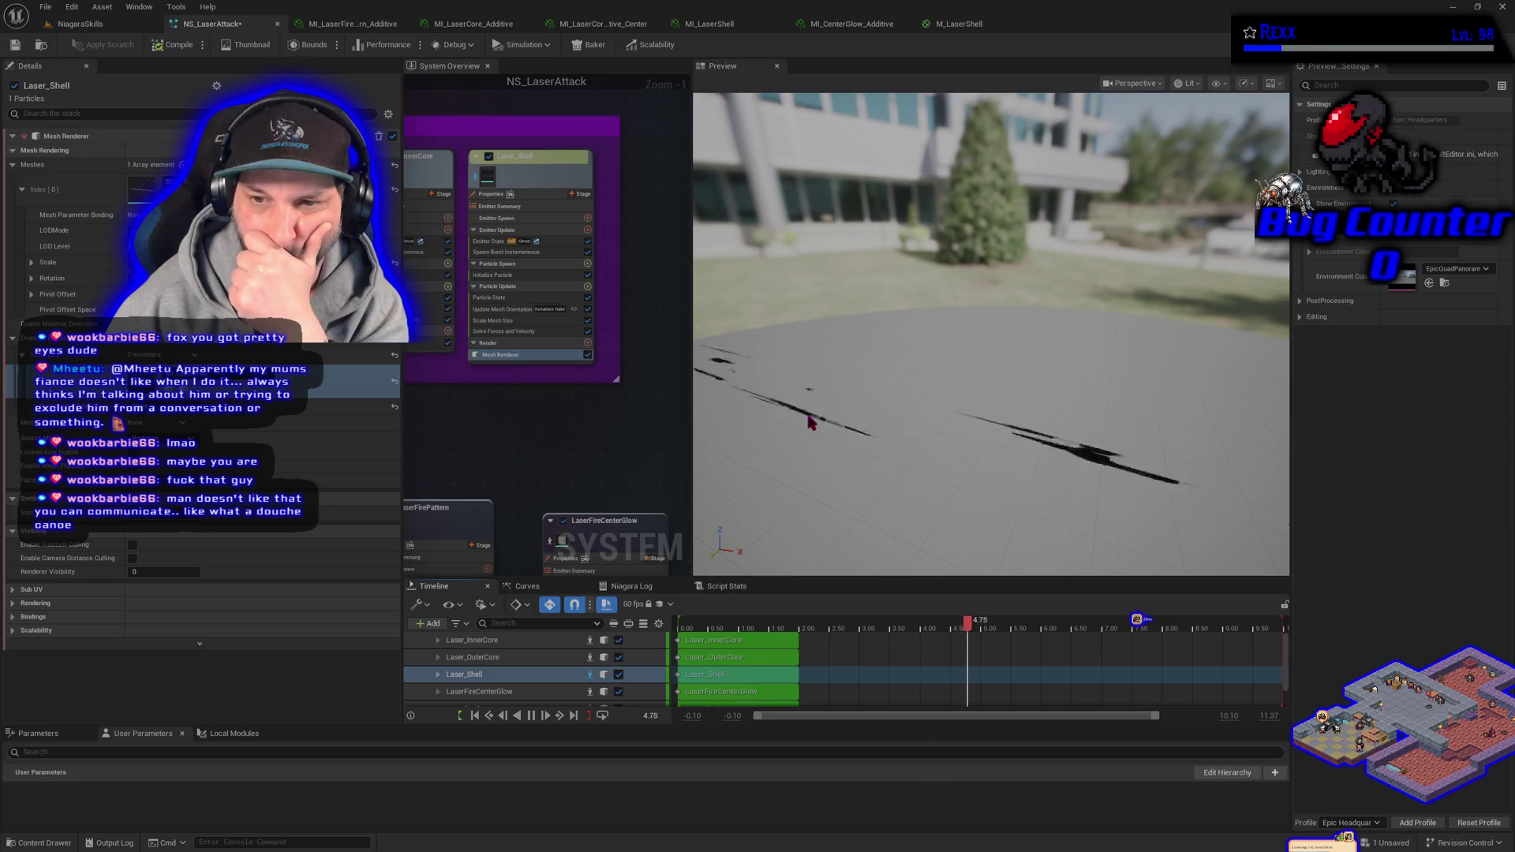
pyautogui.click(851, 24)
pyautogui.click(969, 30)
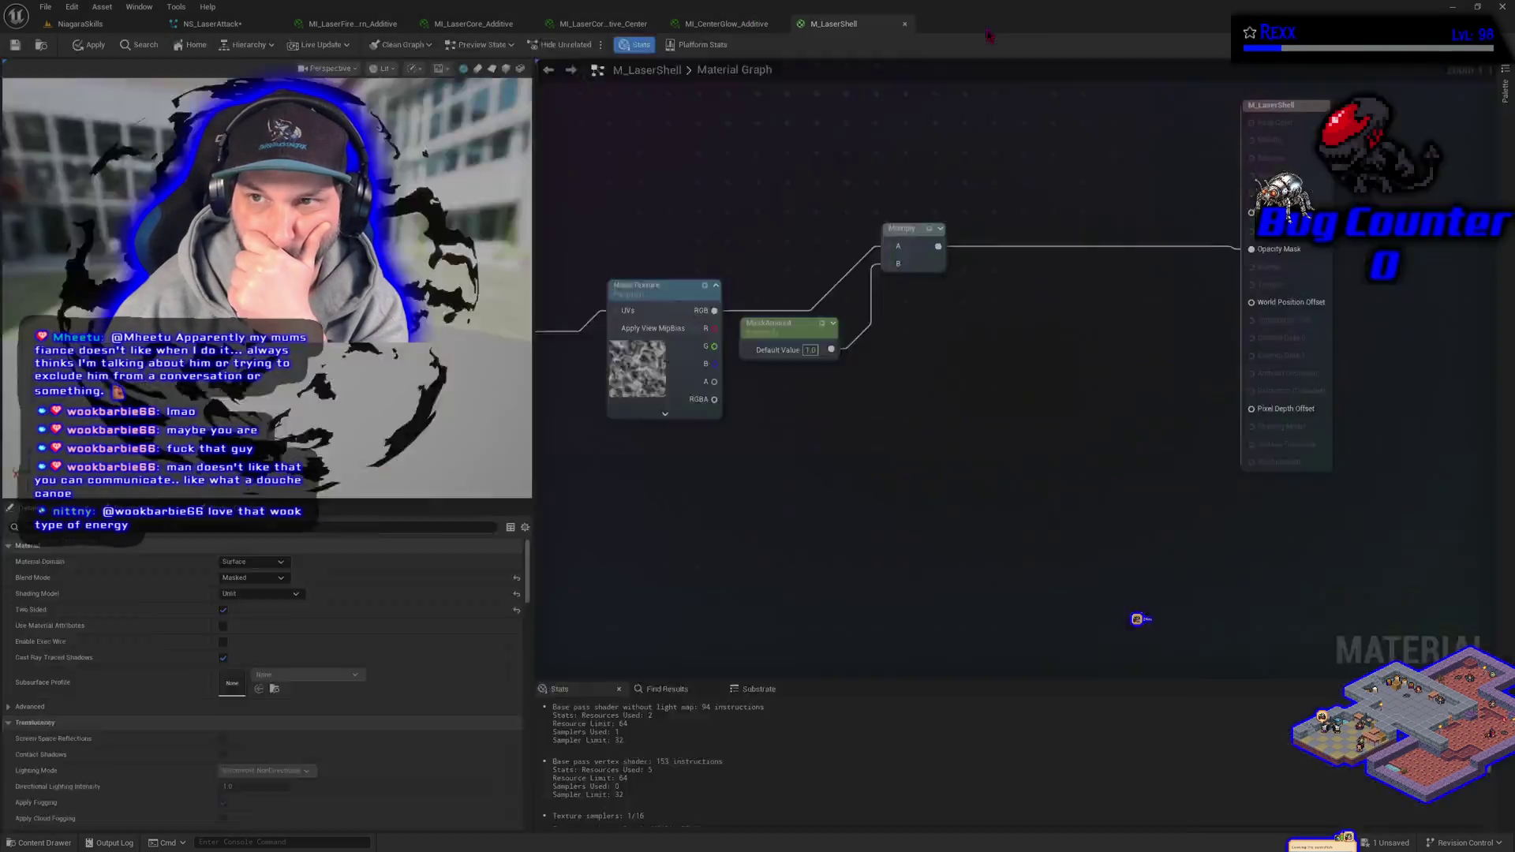
# - Bring the MI_LaserShell instance forward to view its noise-patched preview sphere
pyautogui.moveTo(725, 26); pyautogui.dragTo(969, 24)
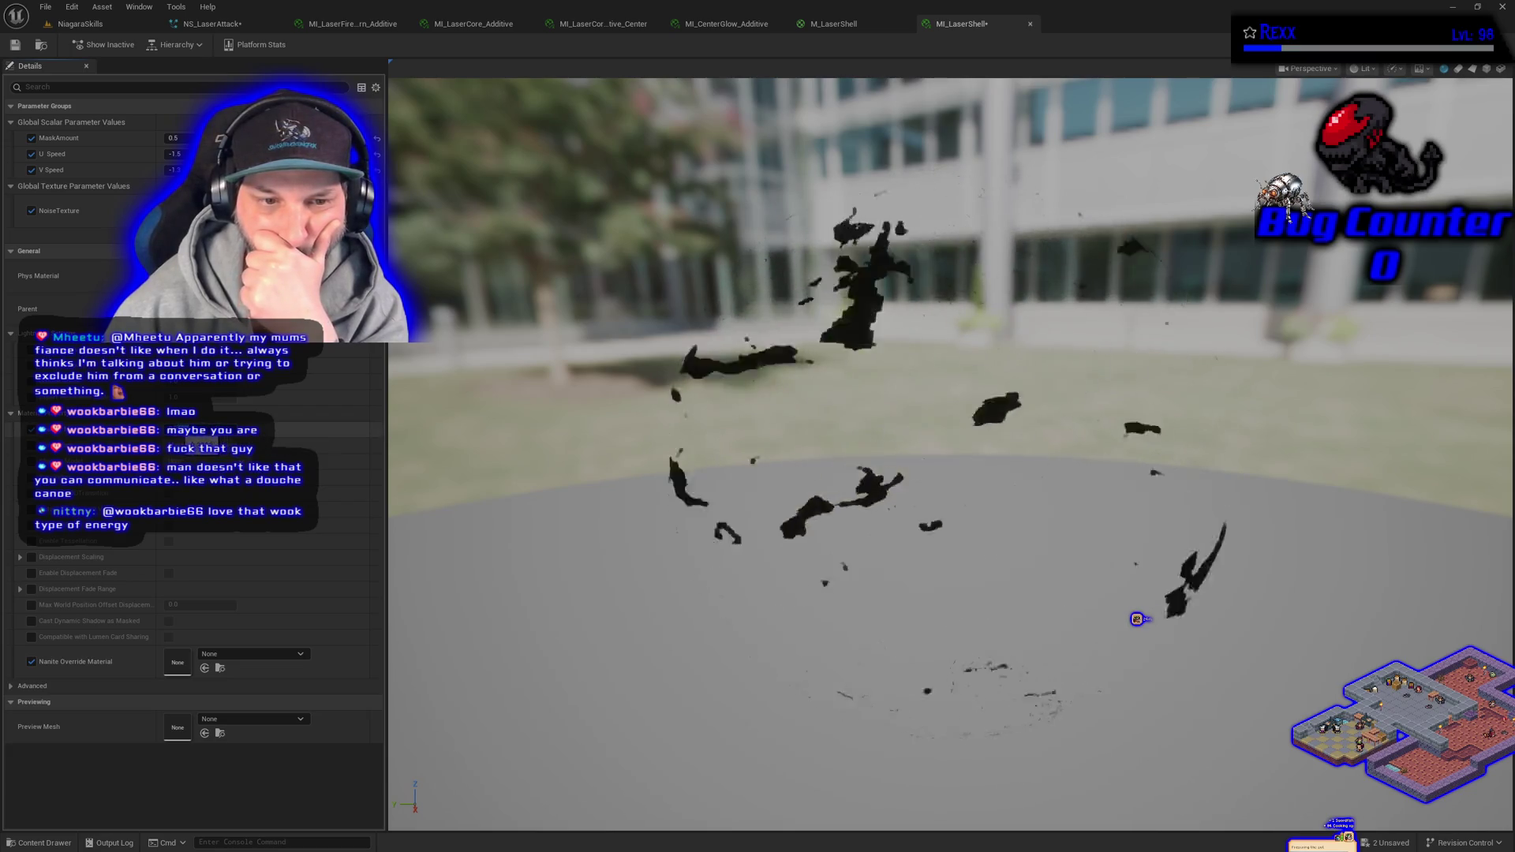
pyautogui.click(32, 429)
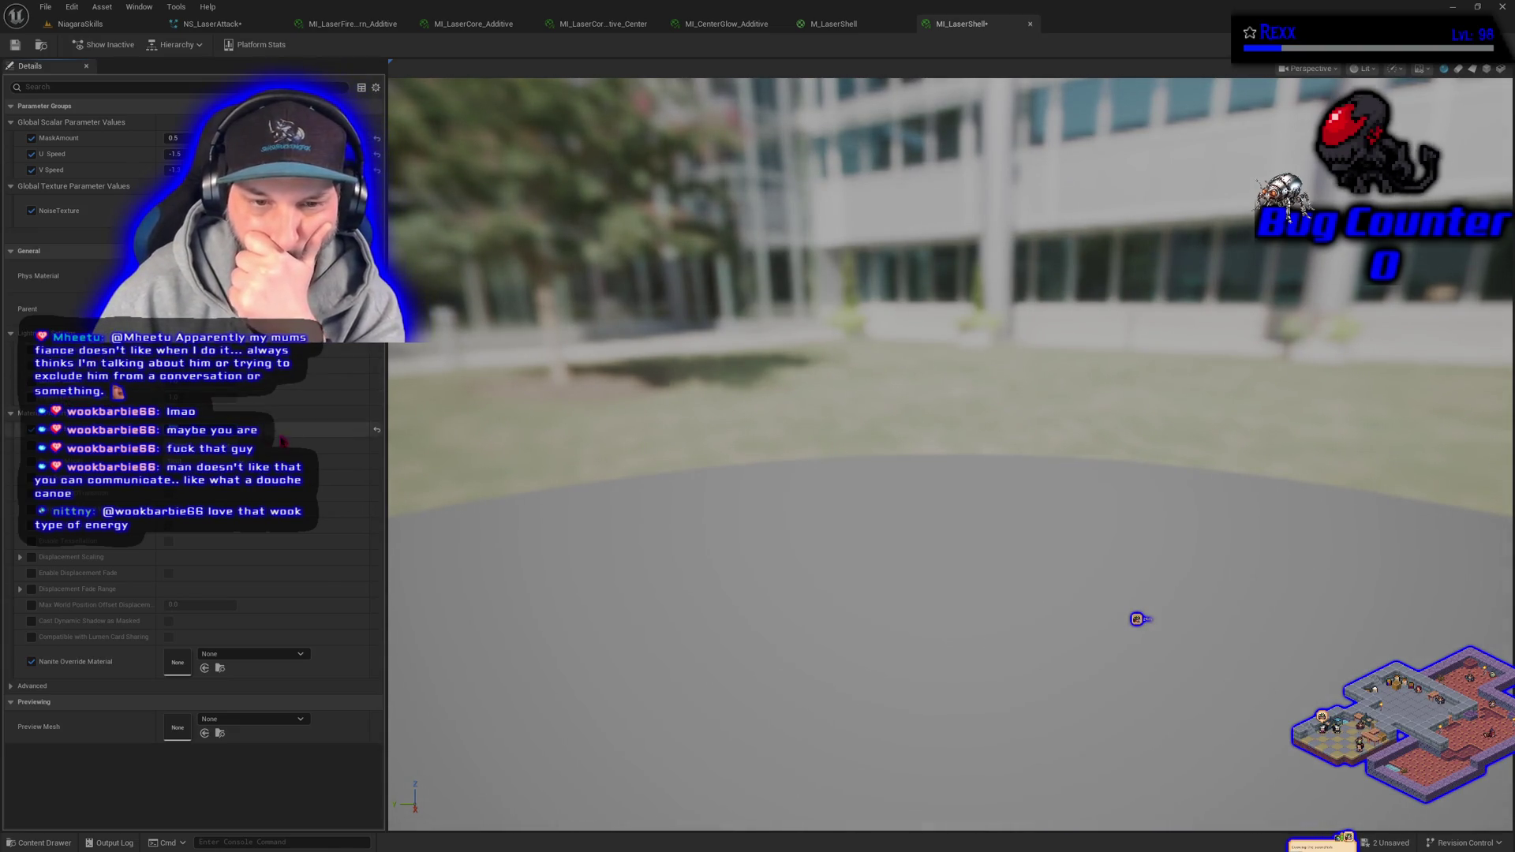
pyautogui.click(377, 430)
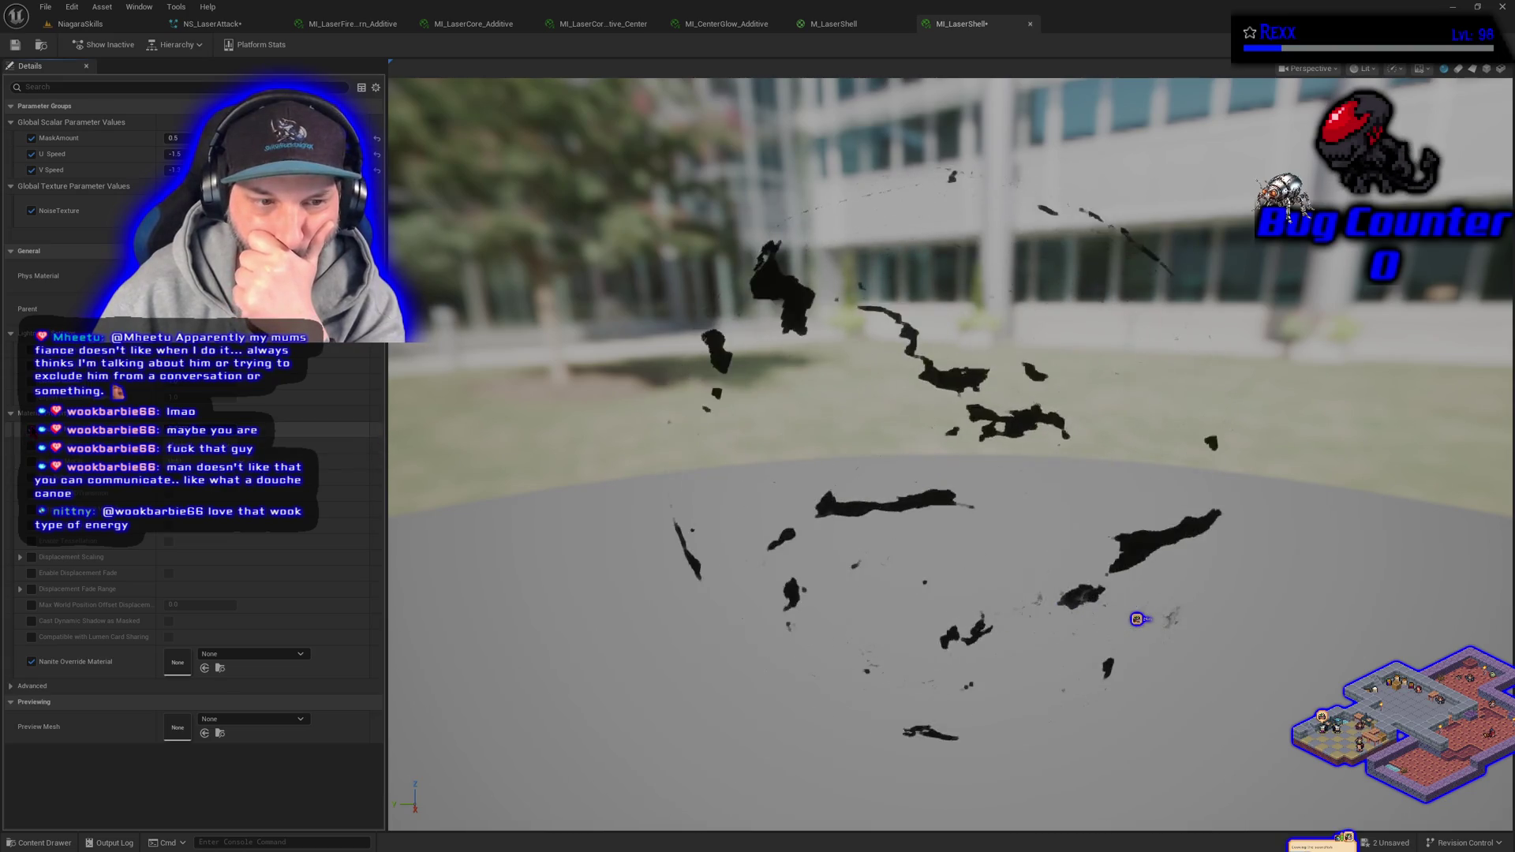
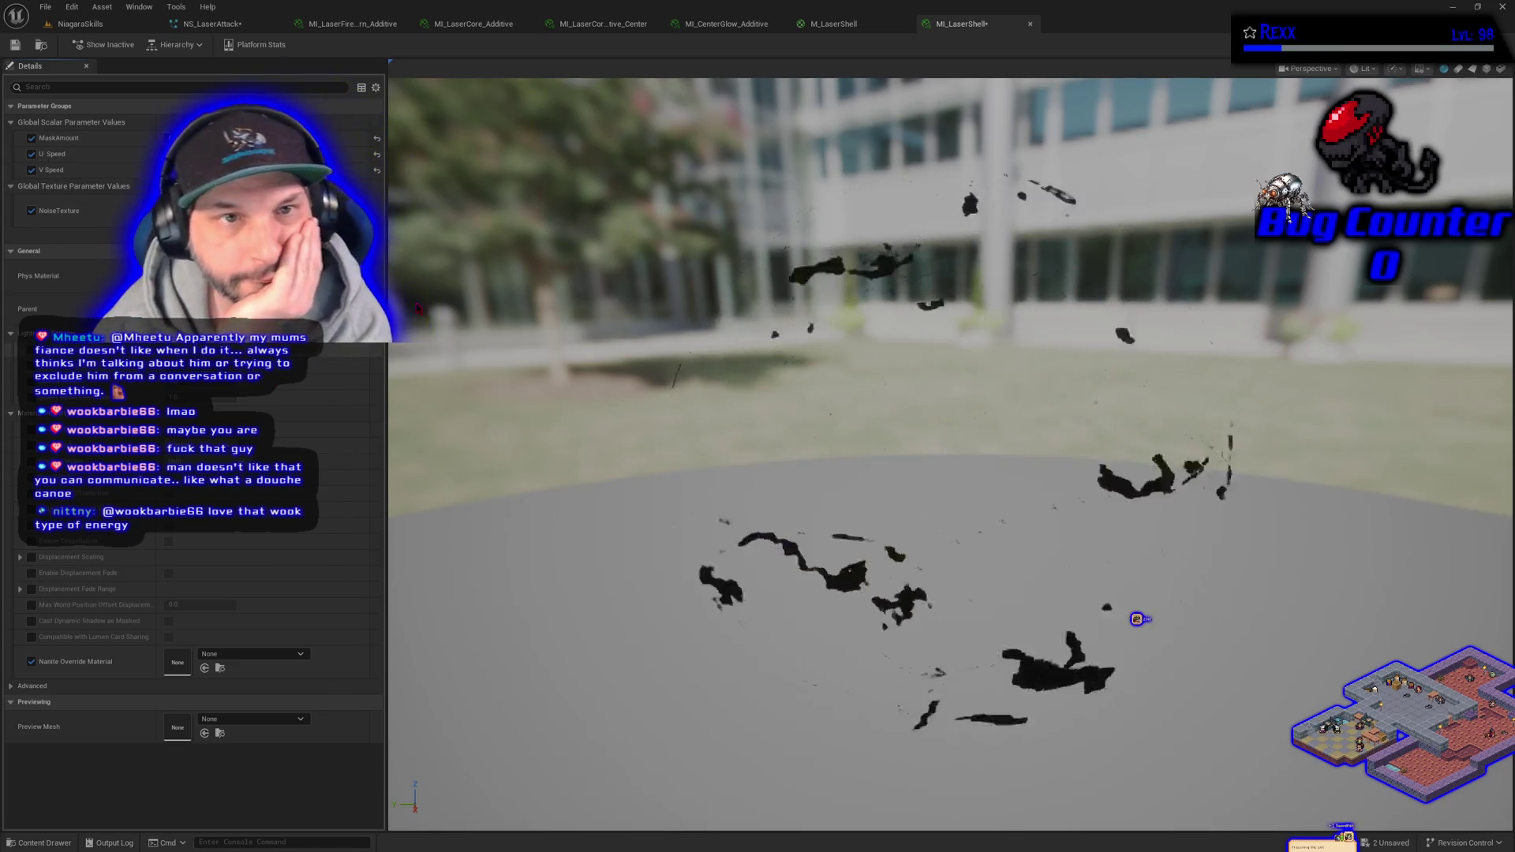
# - Review the Laser_Shell emitter's Initialize Particle color settings and Mesh Renderer details in NS_LaserAttack
pyautogui.click(250, 26)
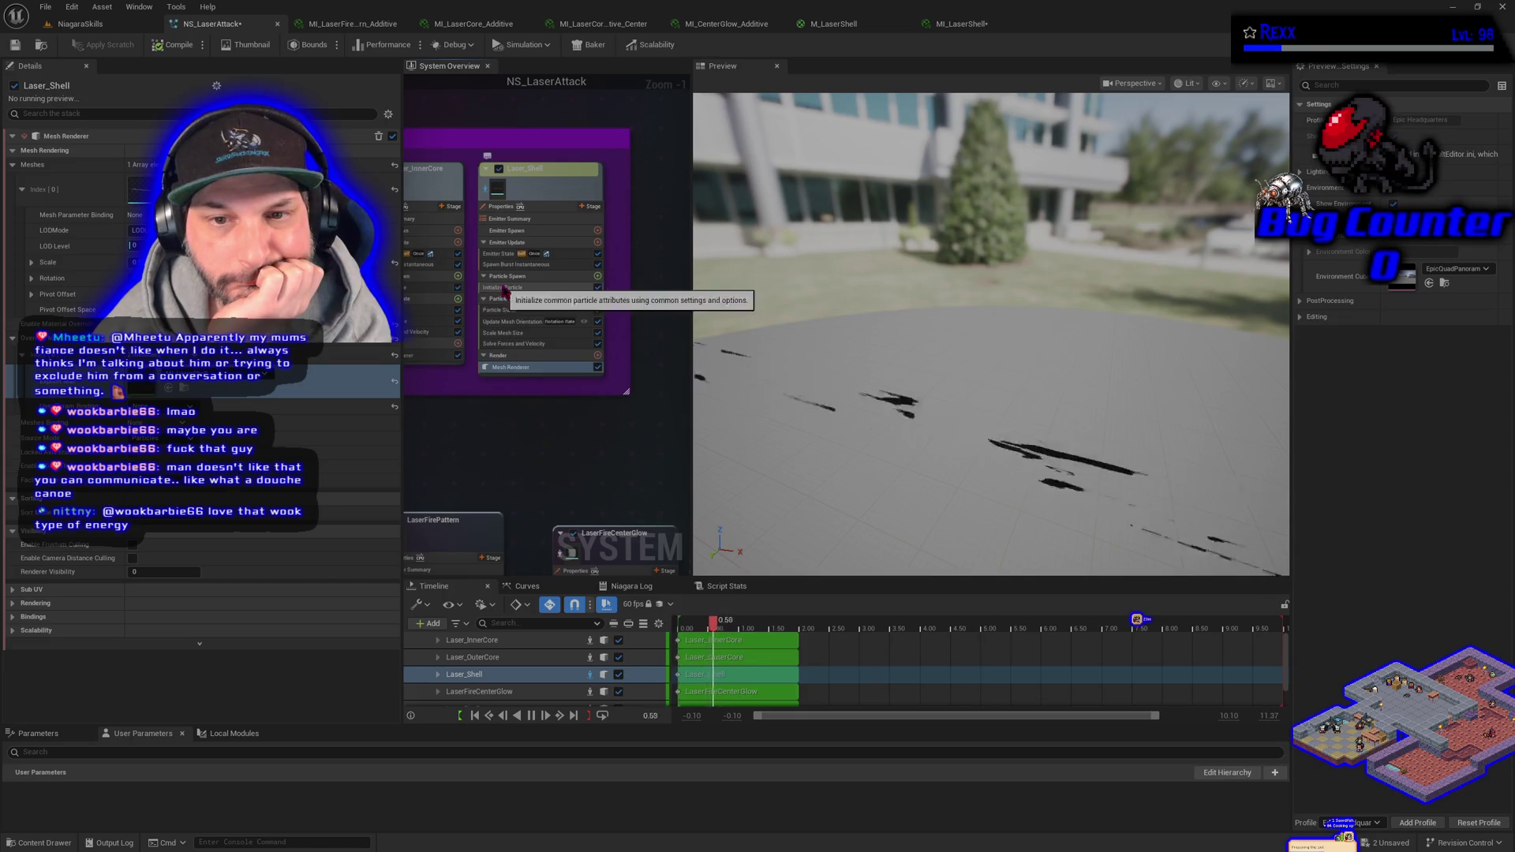
pyautogui.click(505, 288)
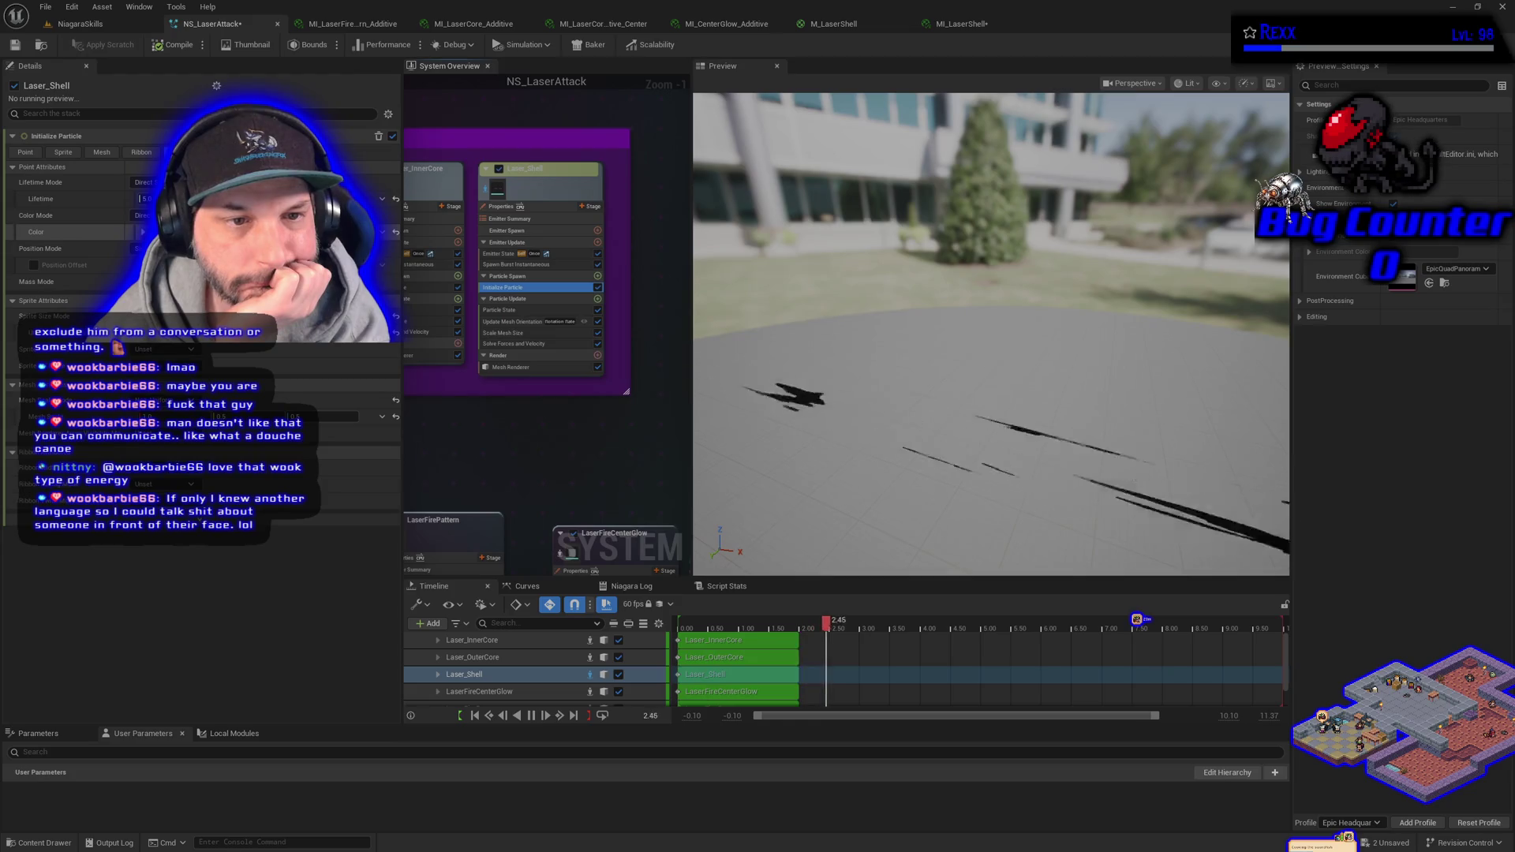
pyautogui.click(142, 232)
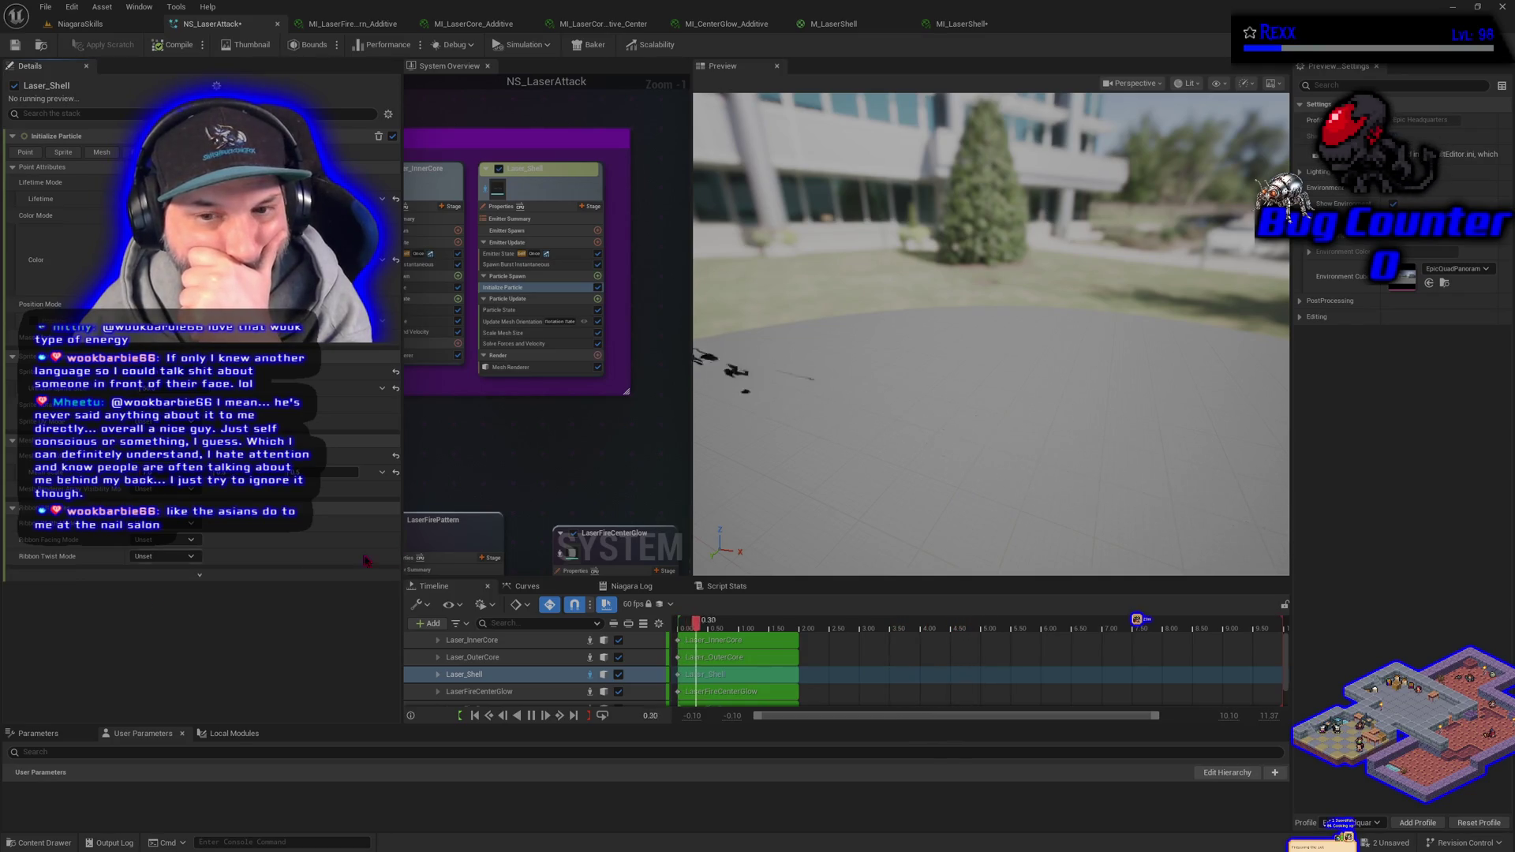
pyautogui.click(513, 368)
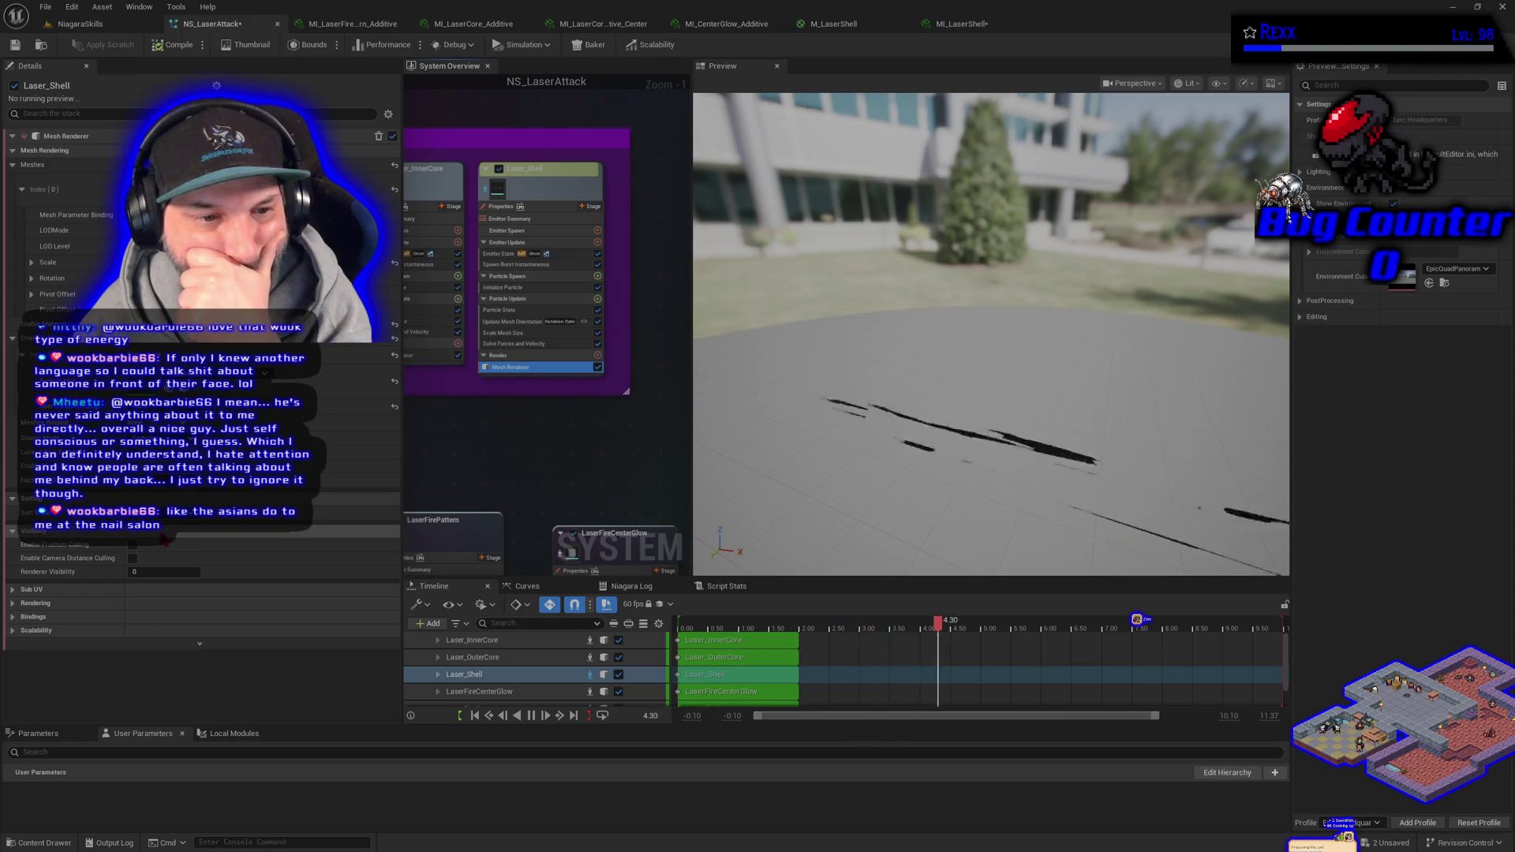
pyautogui.click(833, 24)
# - Rearrange the Multiply and MaskAmount nodes, and search for opacity and translucency nodes without adding any
pyautogui.moveTo(648, 500); pyautogui.dragTo(768, 480)
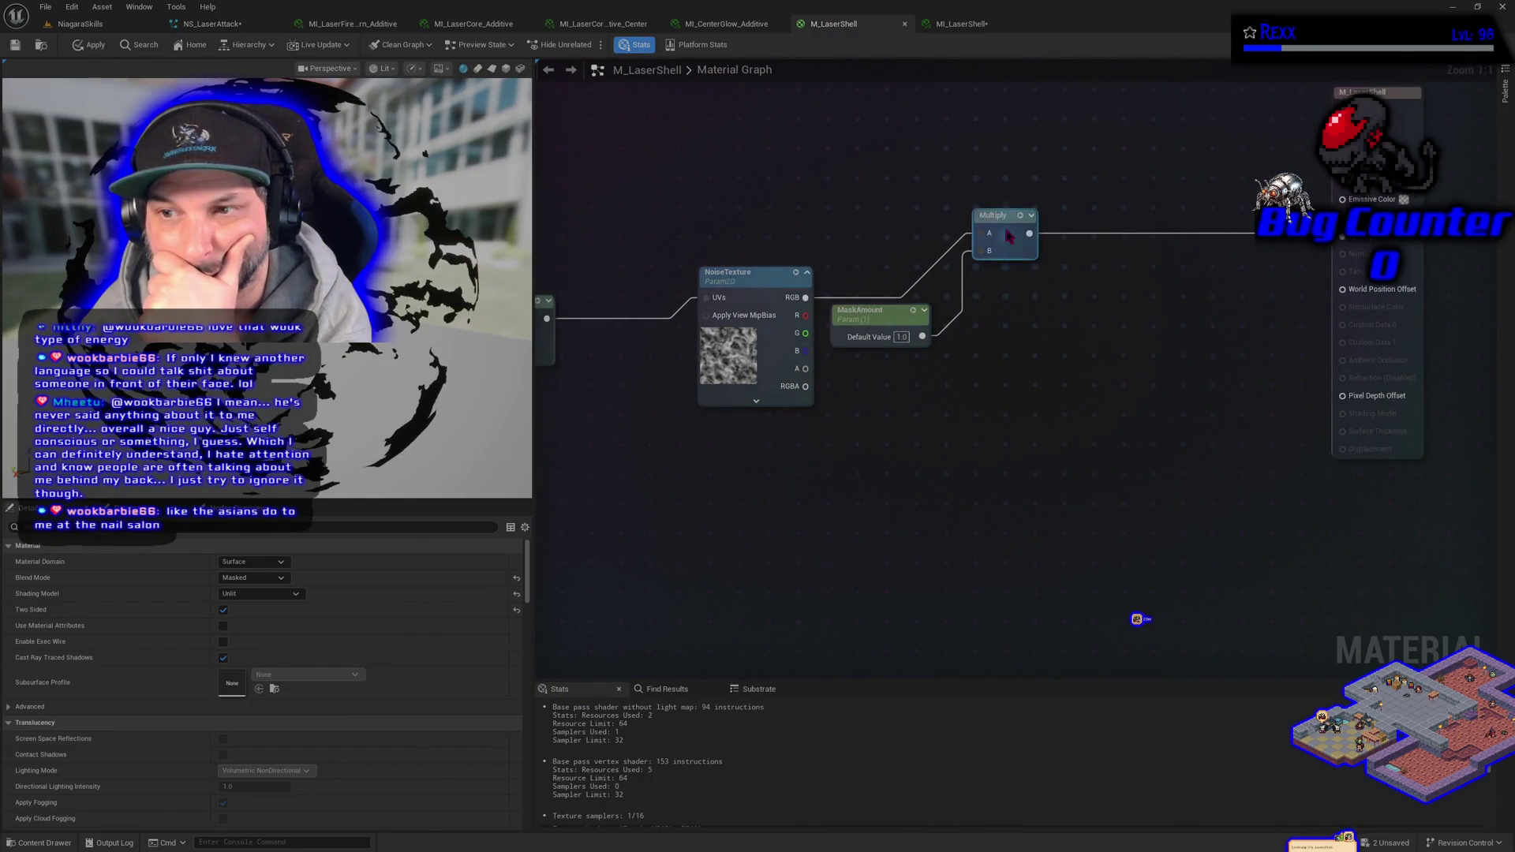
pyautogui.moveTo(995, 217); pyautogui.dragTo(1079, 227)
pyautogui.moveTo(869, 319); pyautogui.dragTo(887, 348)
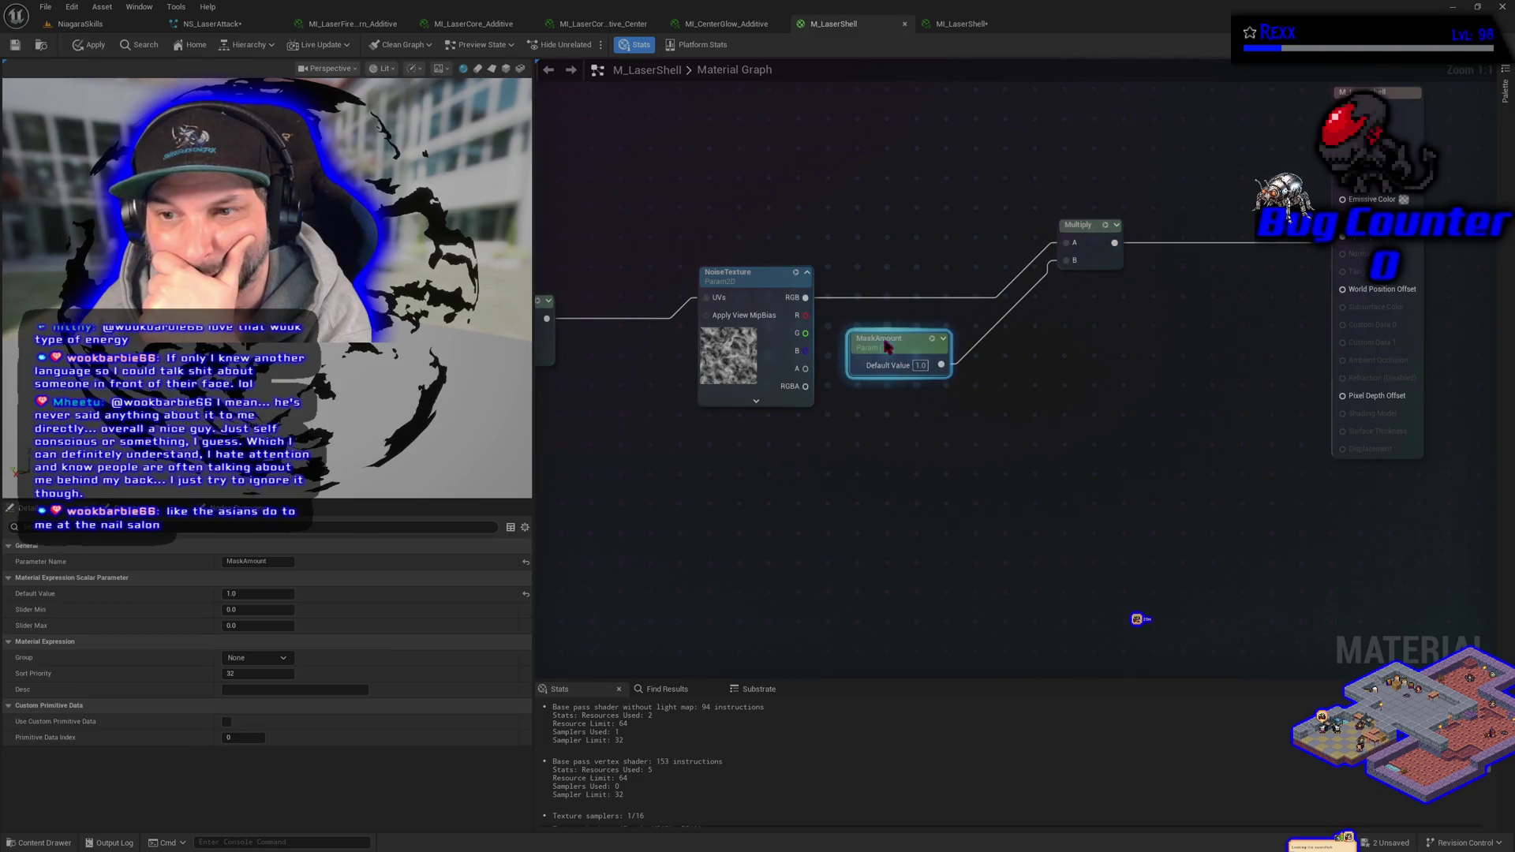
pyautogui.rightClick(918, 471)
pyautogui.write('opac')
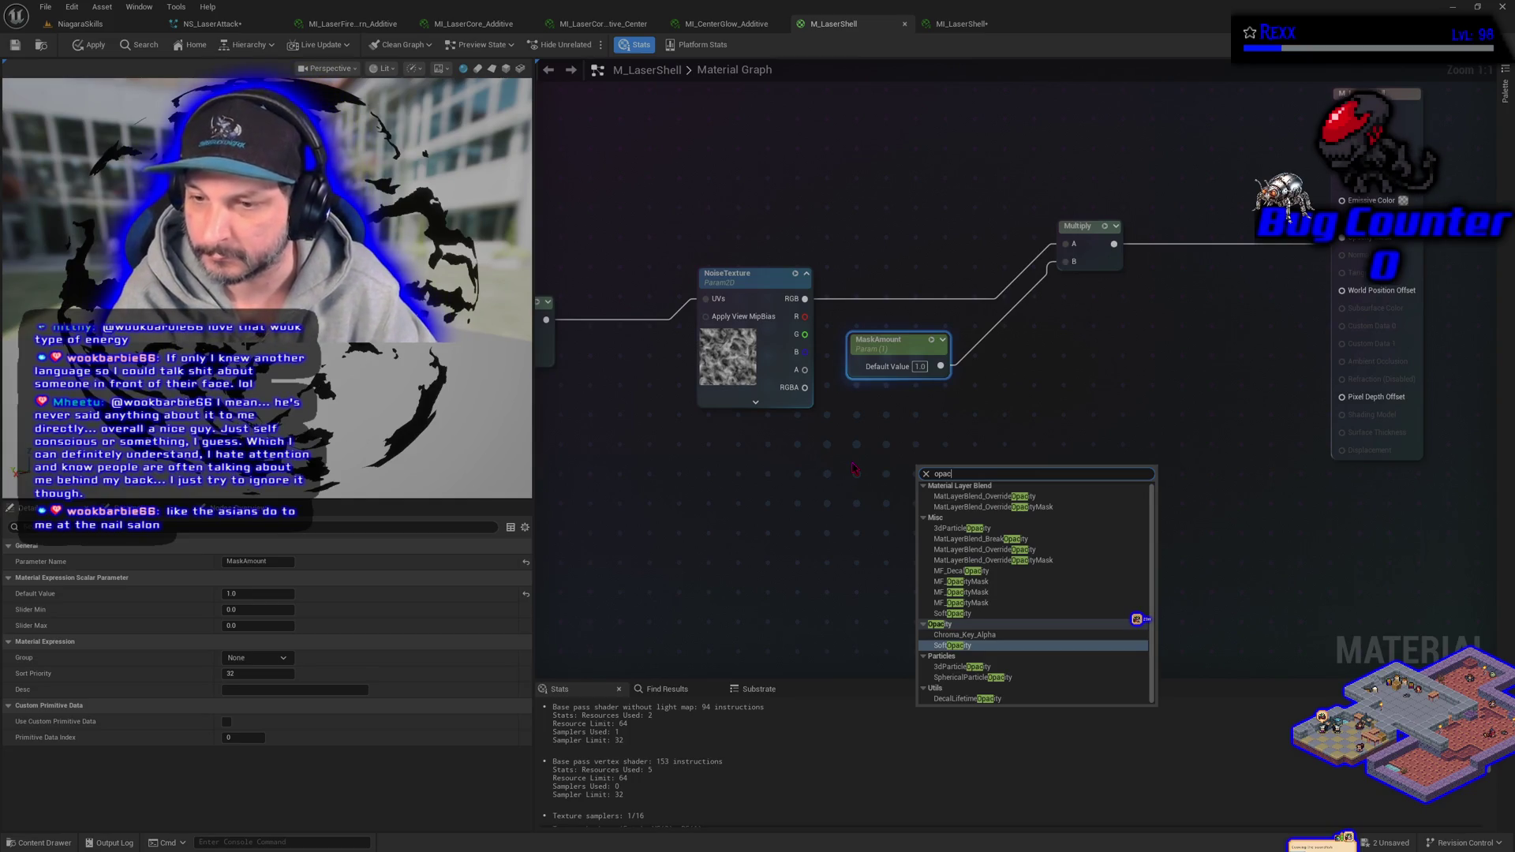
pyautogui.click(779, 588)
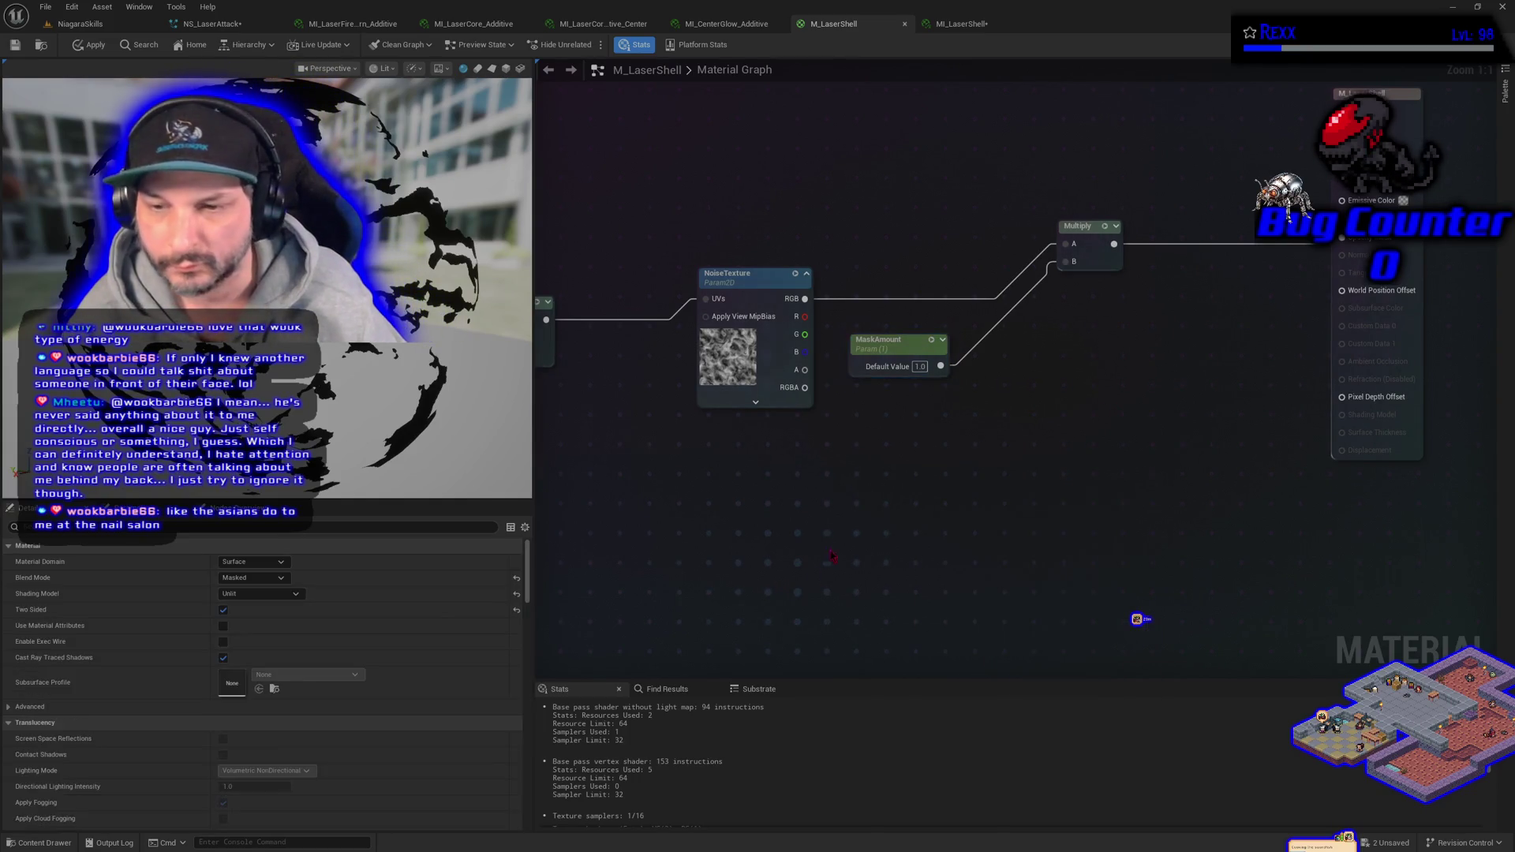
pyautogui.rightClick(850, 536)
pyautogui.write('tr')
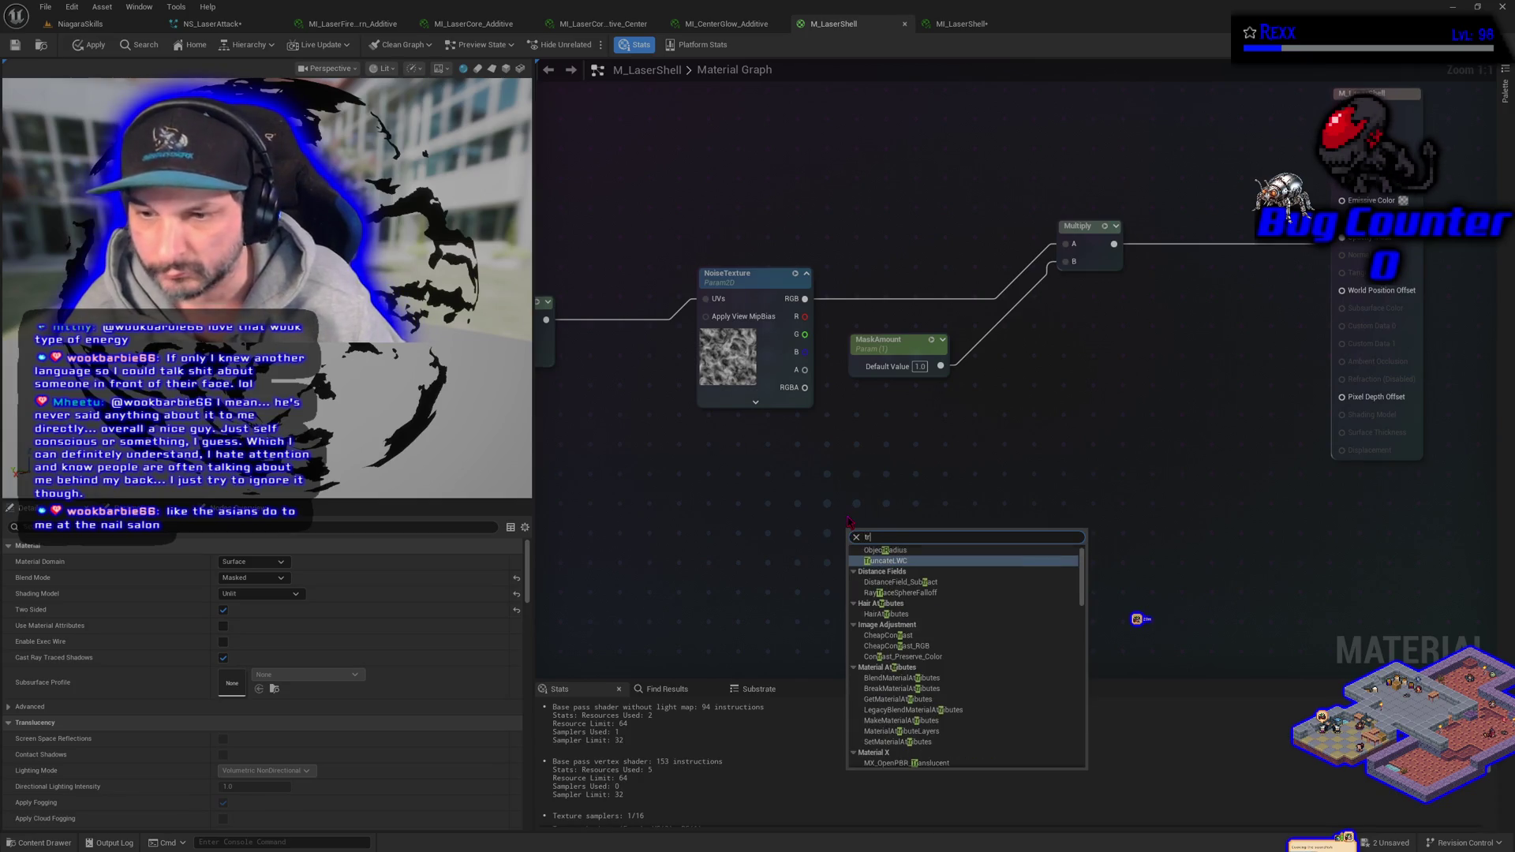
pyautogui.write('ans')
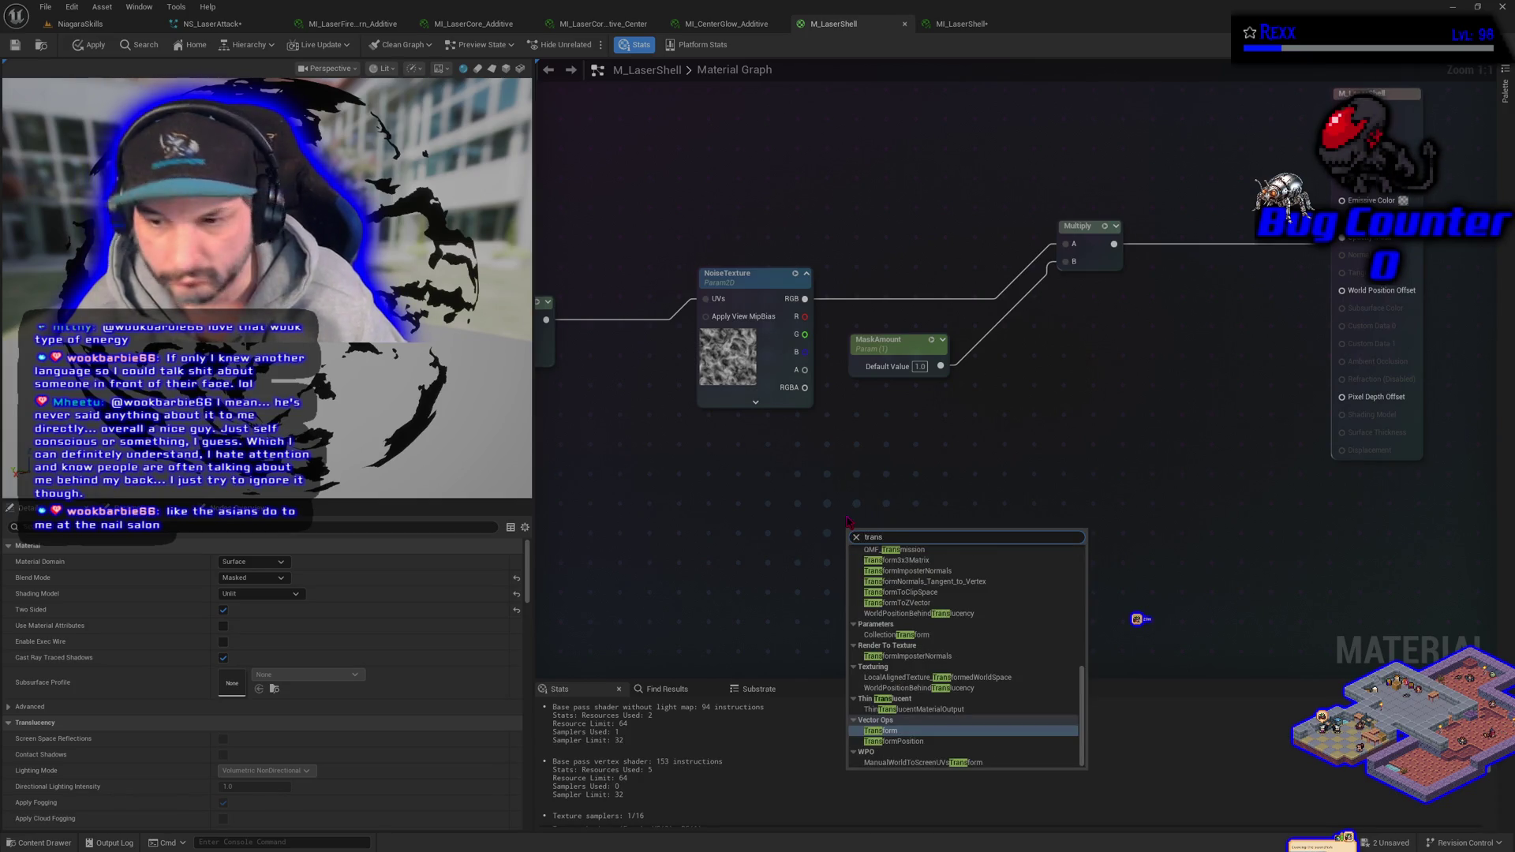
pyautogui.click(744, 561)
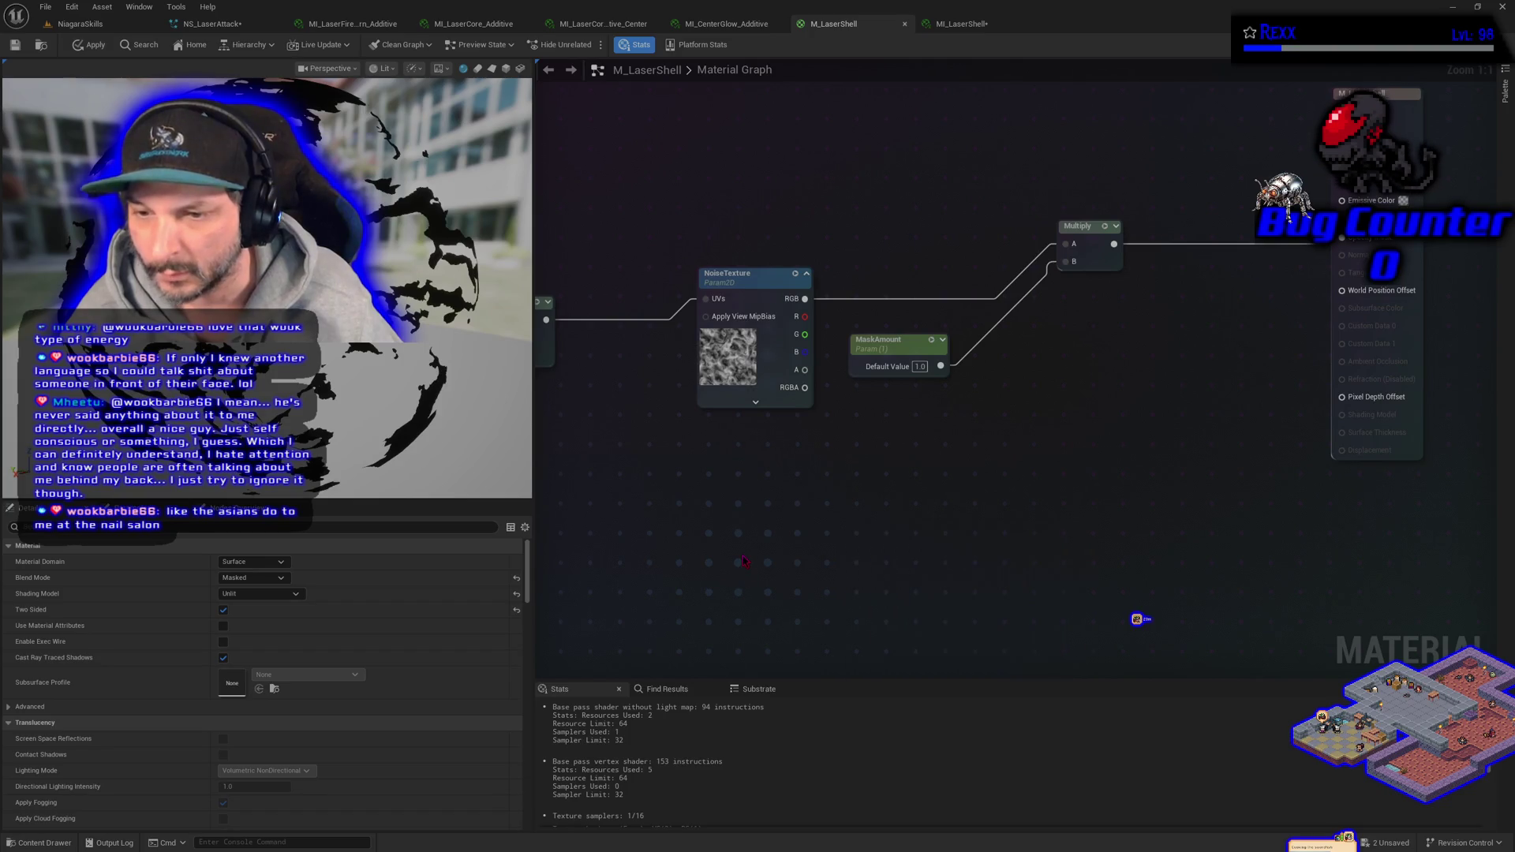
# - Set the M_LaserShell blend mode to Translucent, preview it on a plane, and apply the changes
pyautogui.click(257, 578)
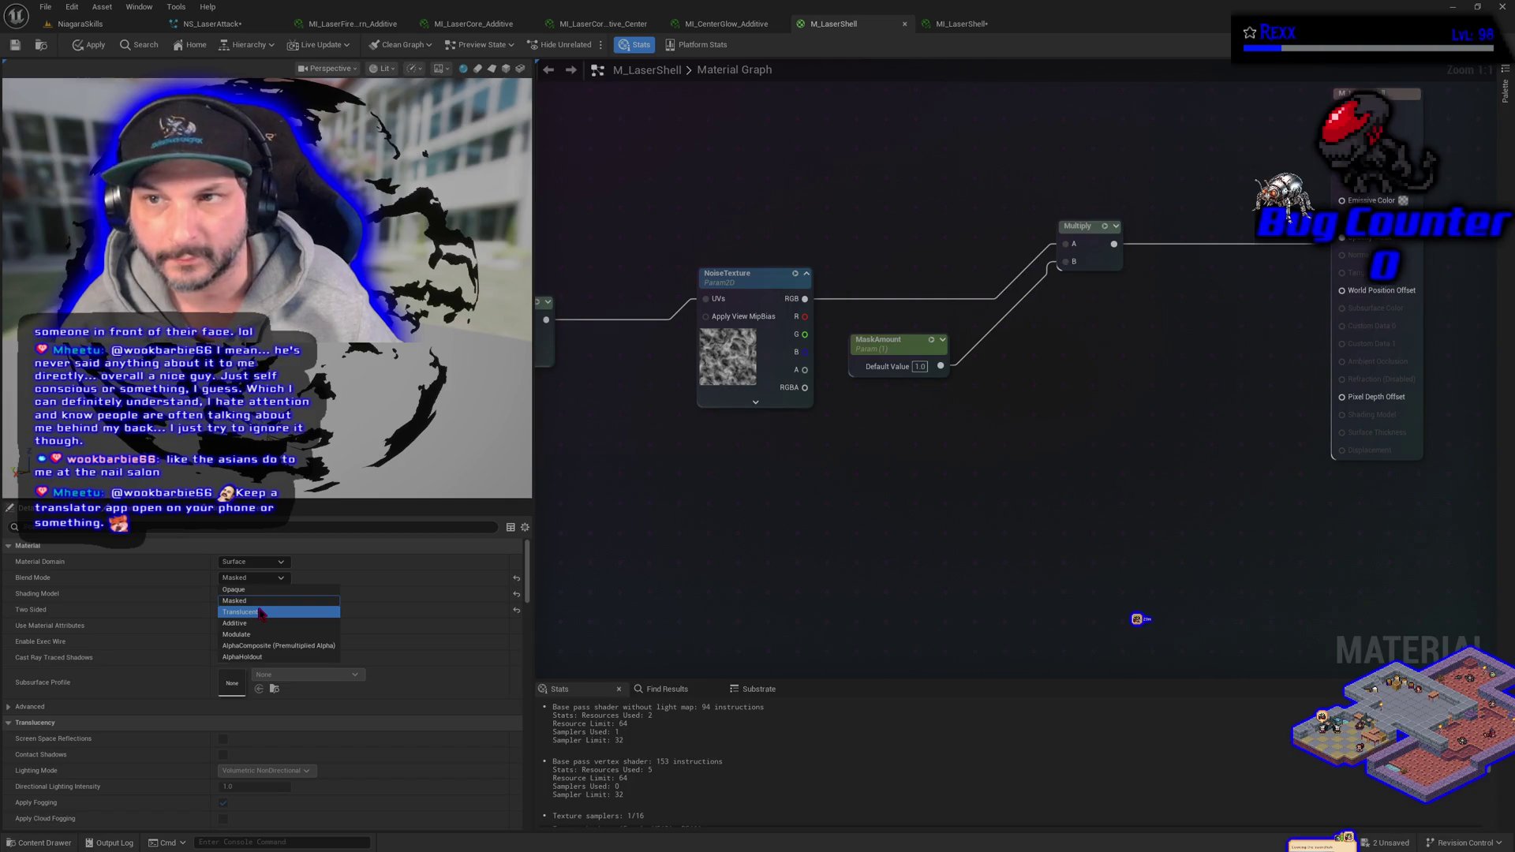
pyautogui.click(261, 613)
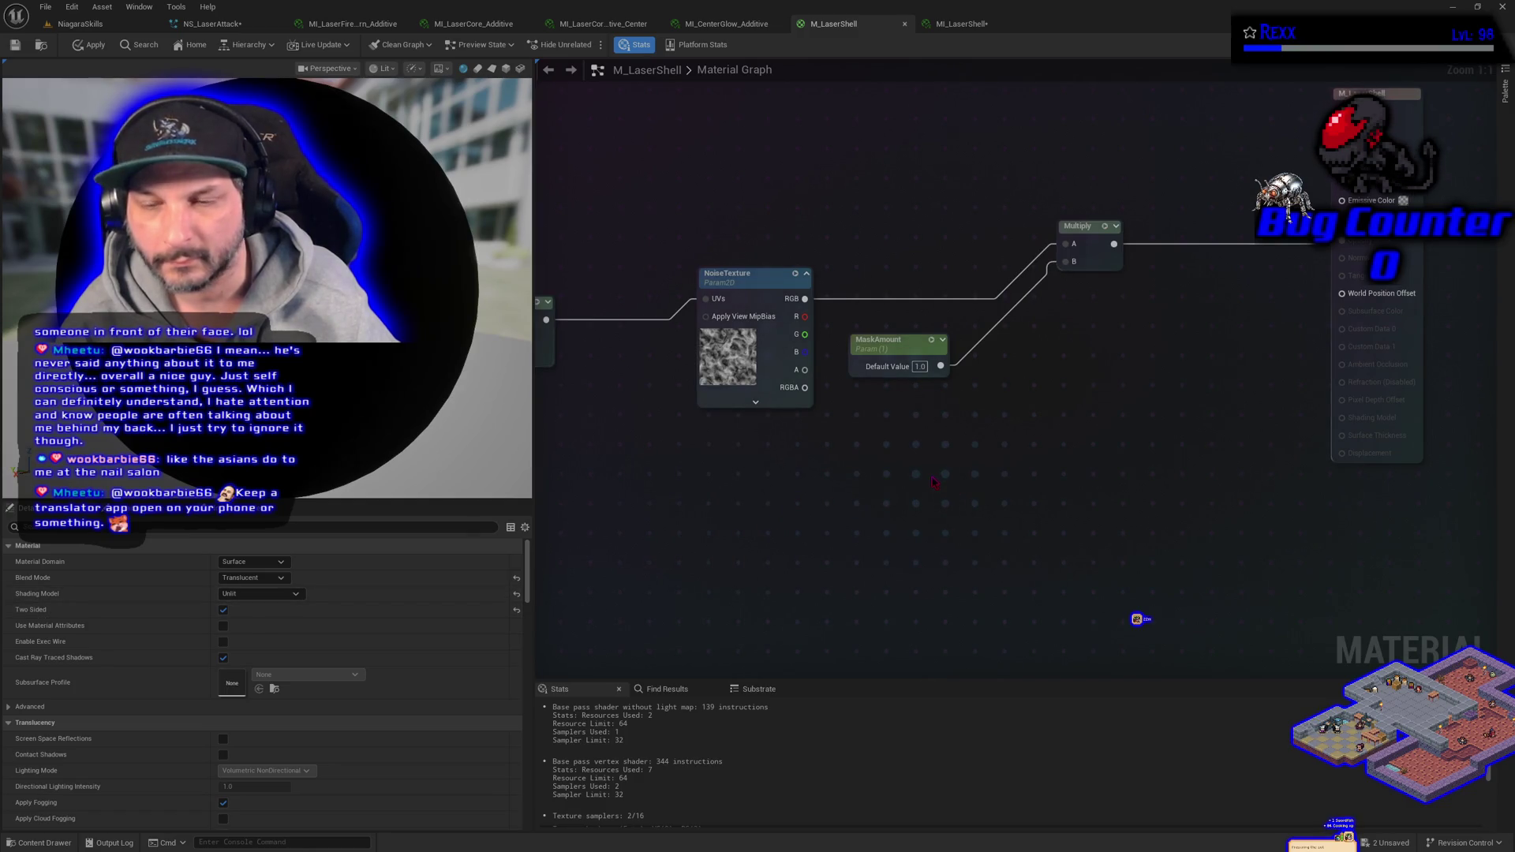
pyautogui.click(1345, 243)
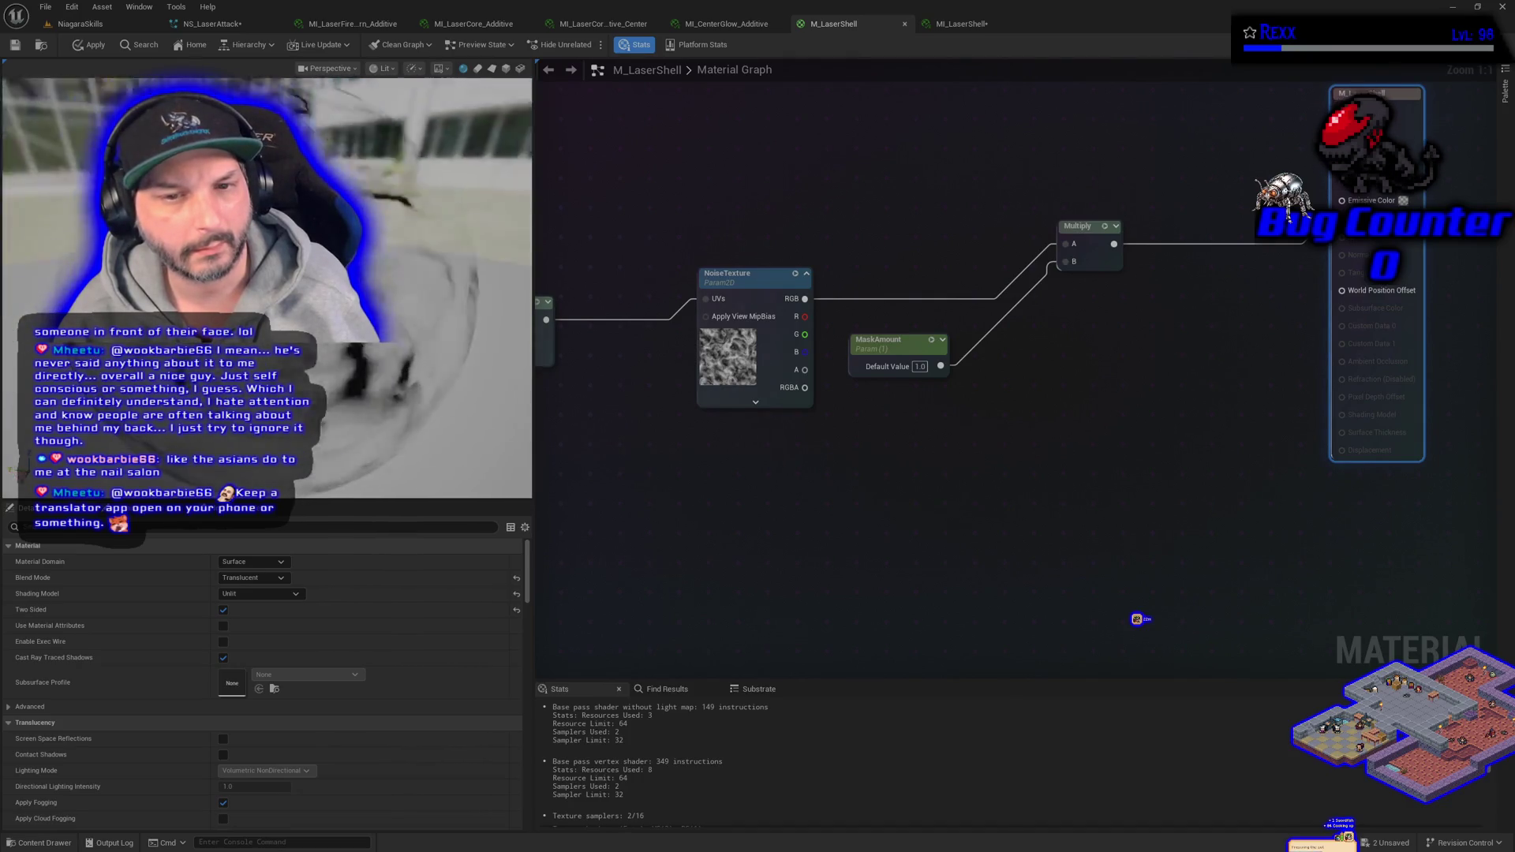
pyautogui.click(491, 70)
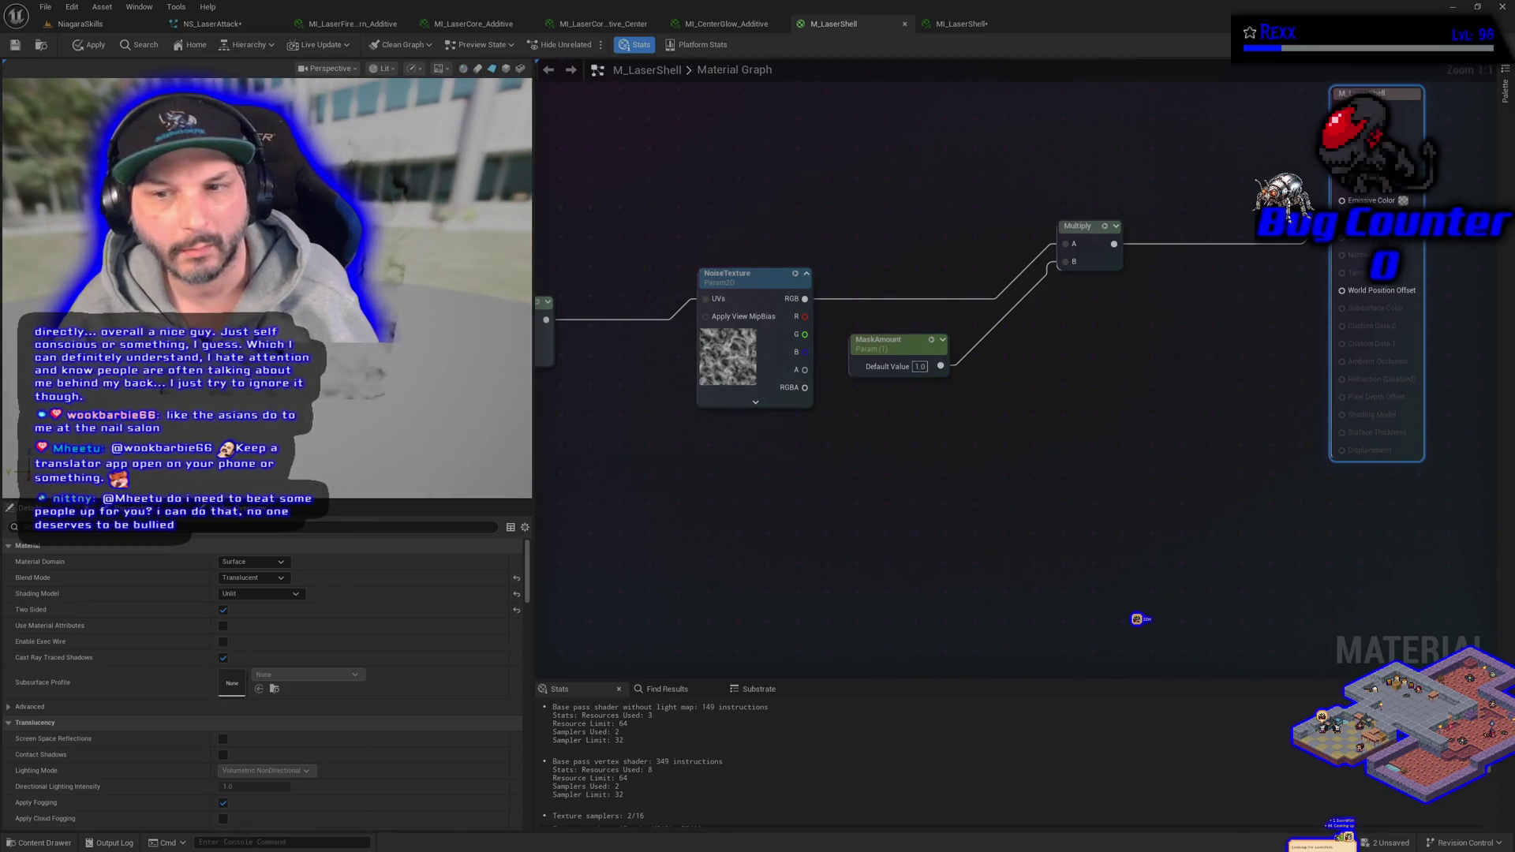
pyautogui.click(89, 50)
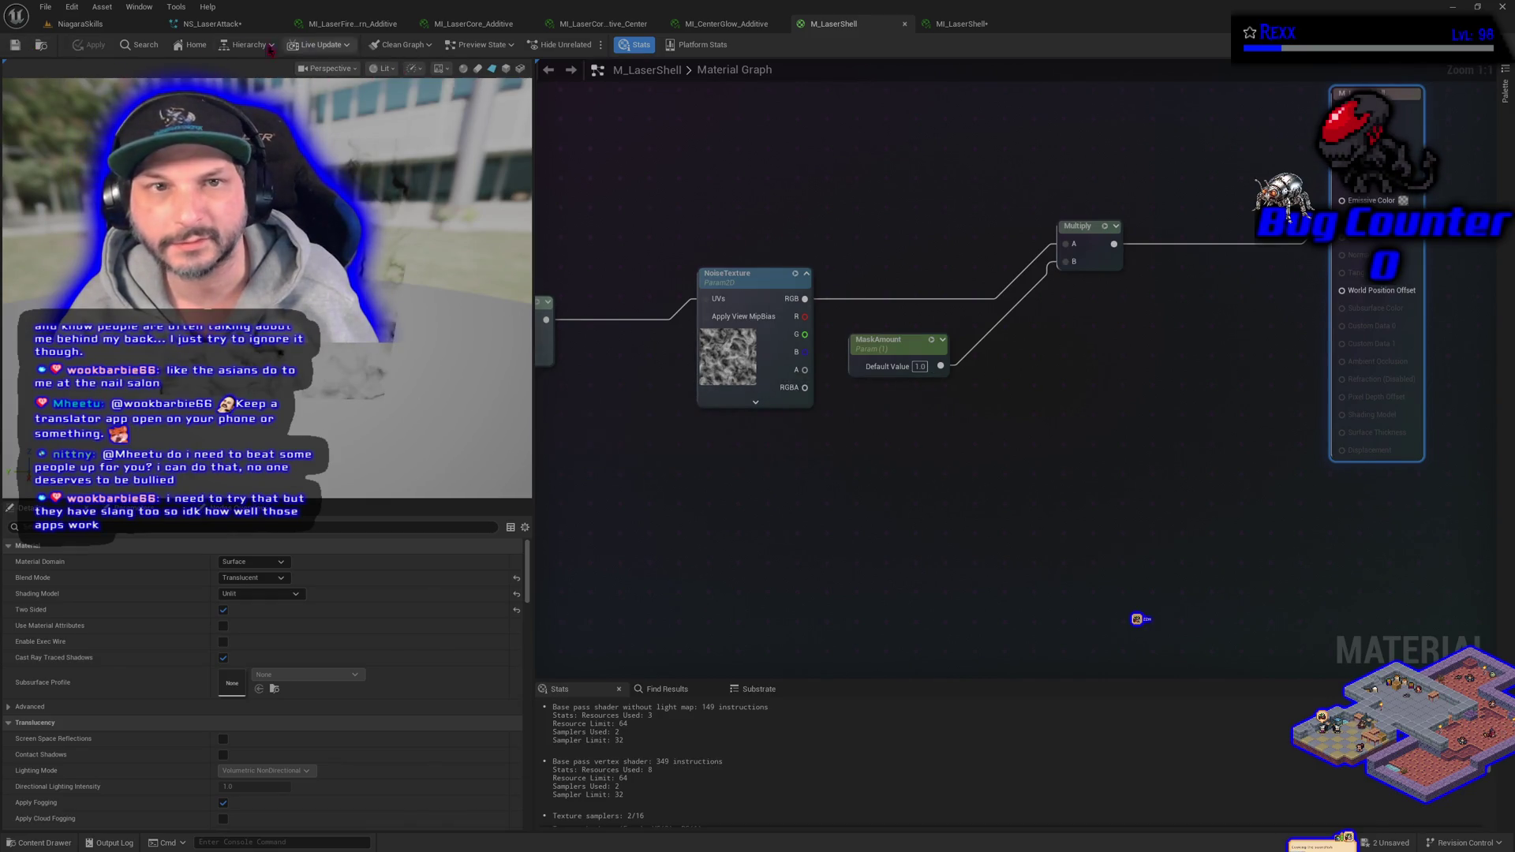
pyautogui.click(246, 28)
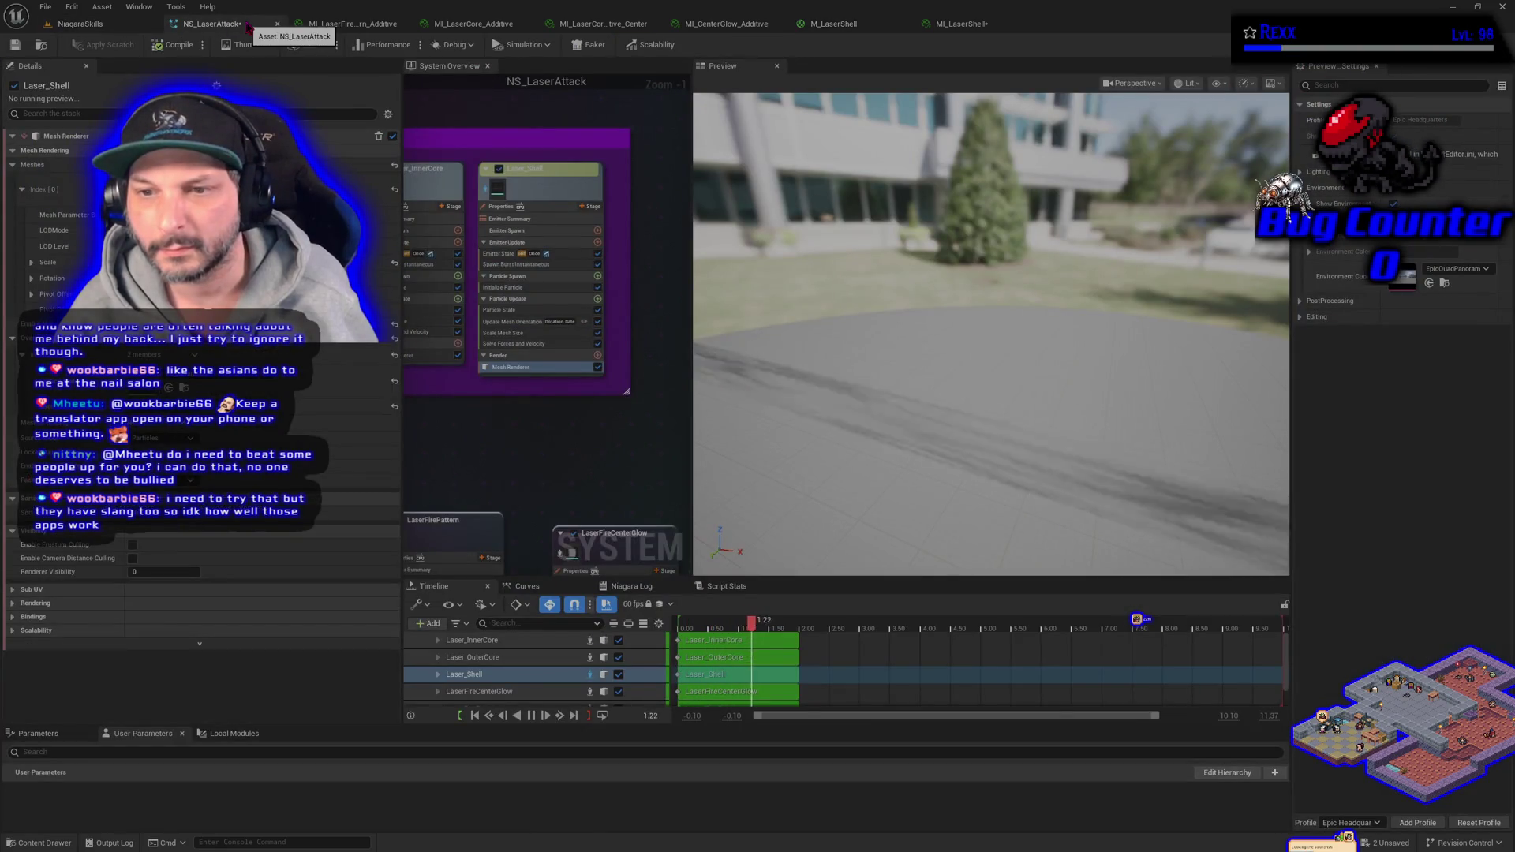
# - Compare the laser in the NiagaraSkills level and the NS_LaserAttack preview, checking the spawner's properties
pyautogui.click(122, 25)
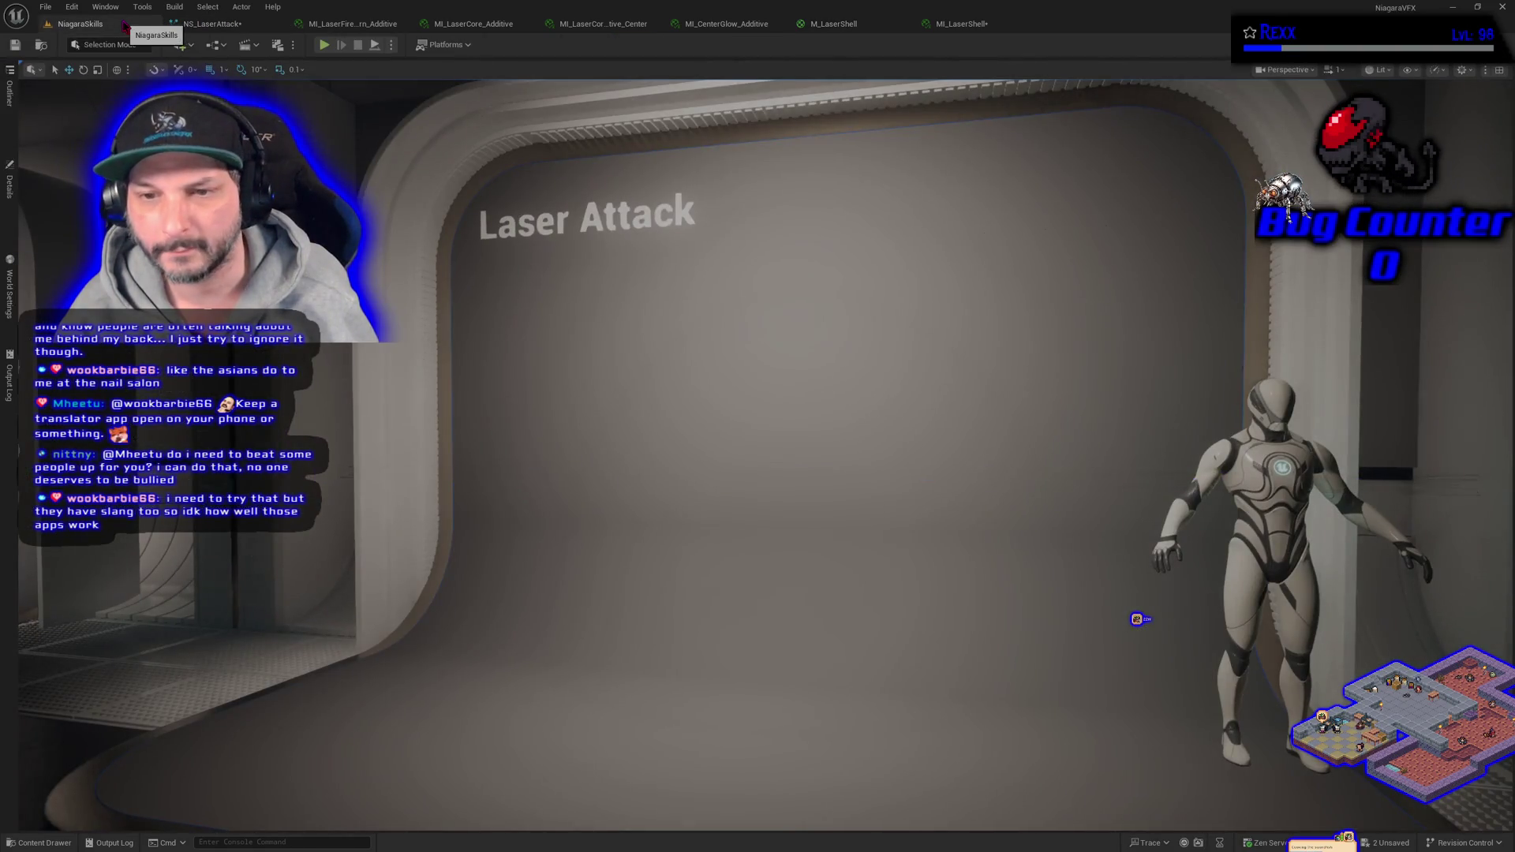
pyautogui.click(10, 189)
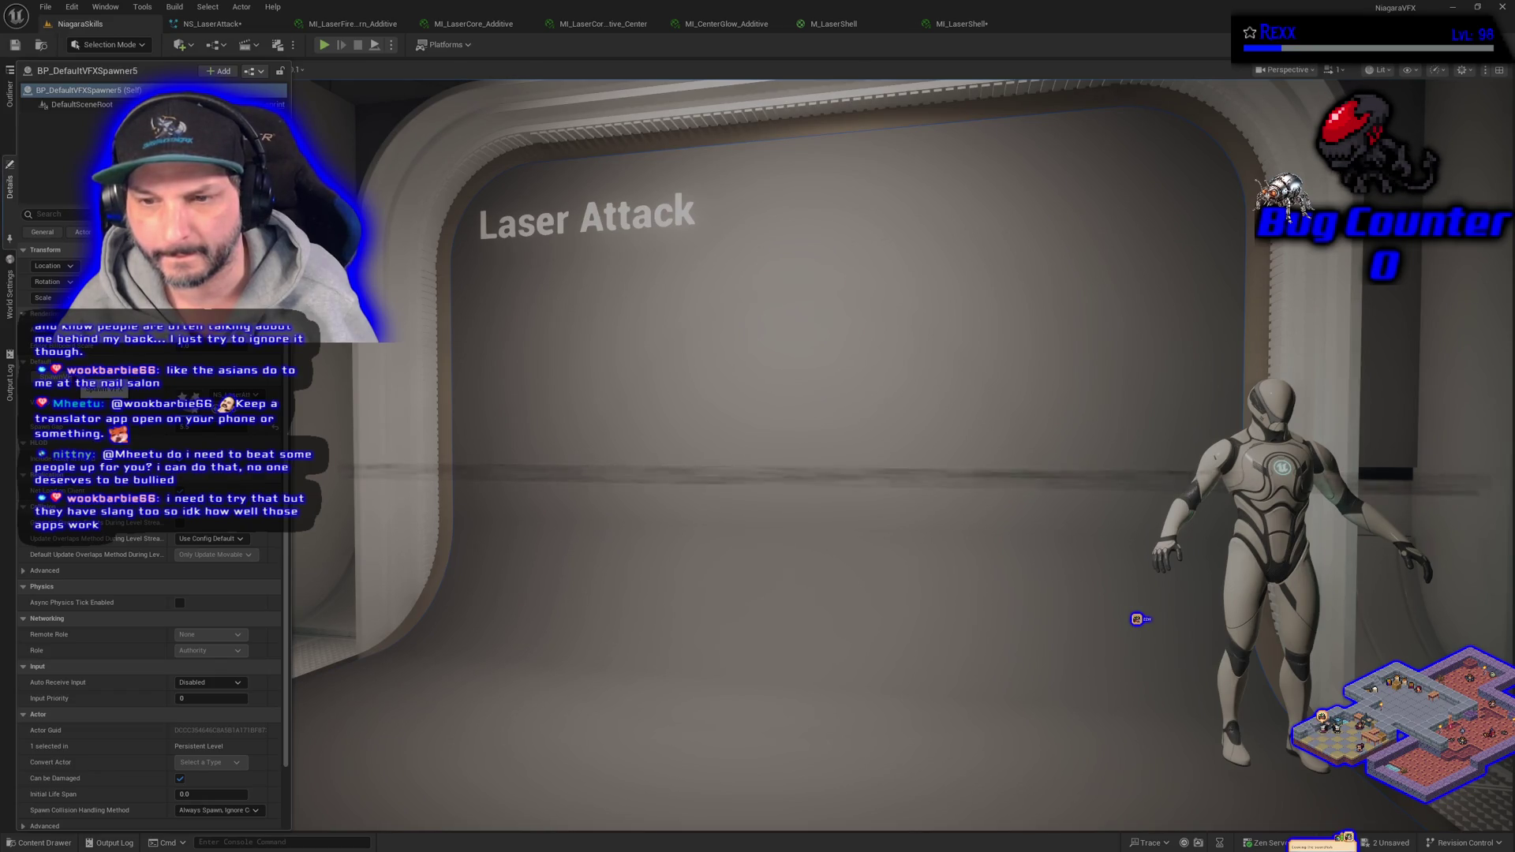
pyautogui.click(227, 30)
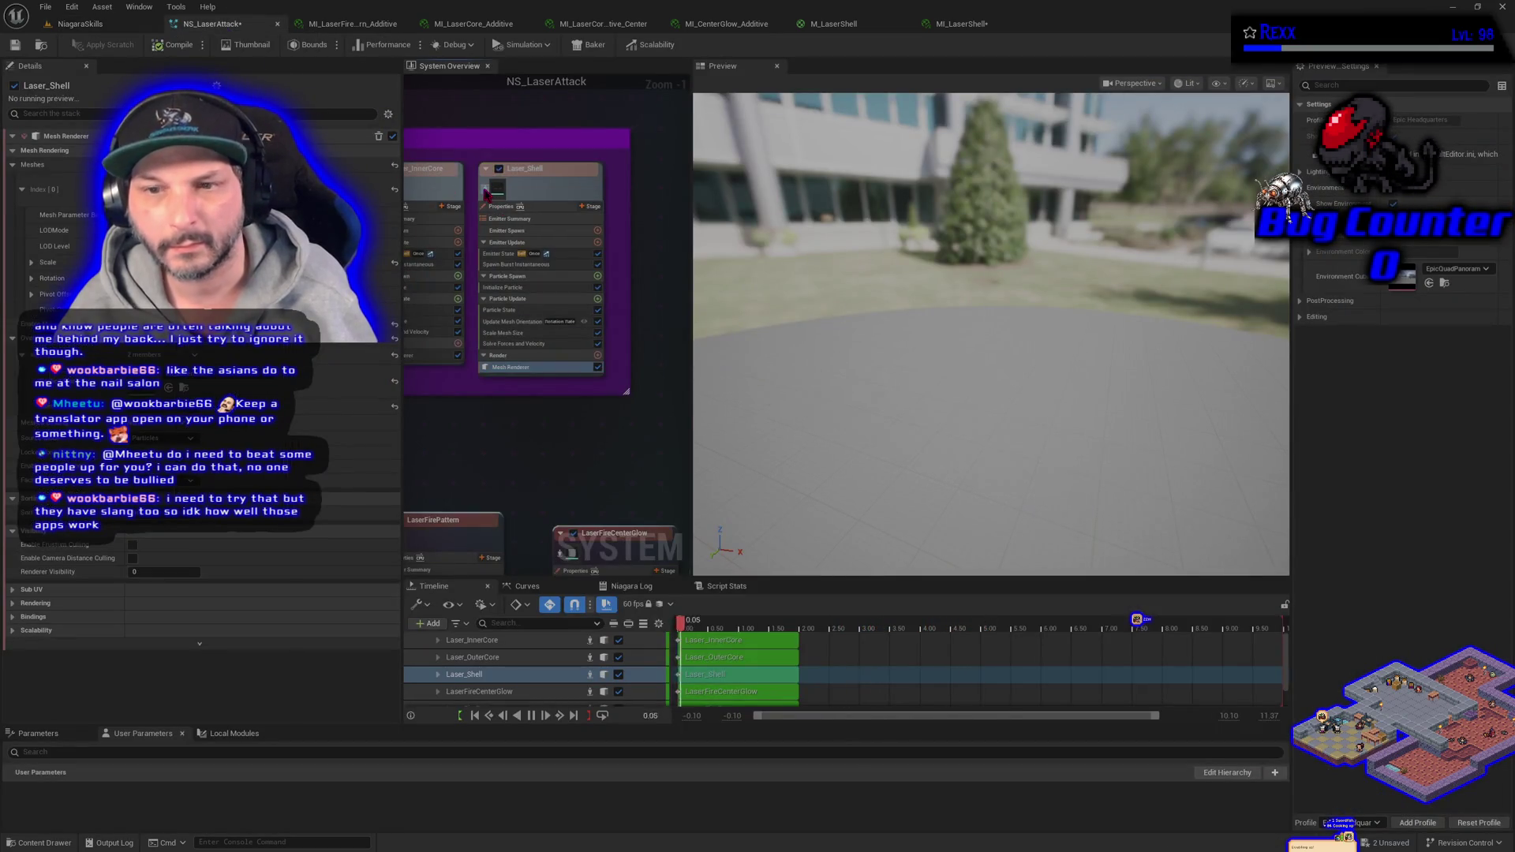
pyautogui.click(102, 26)
pyautogui.click(10, 187)
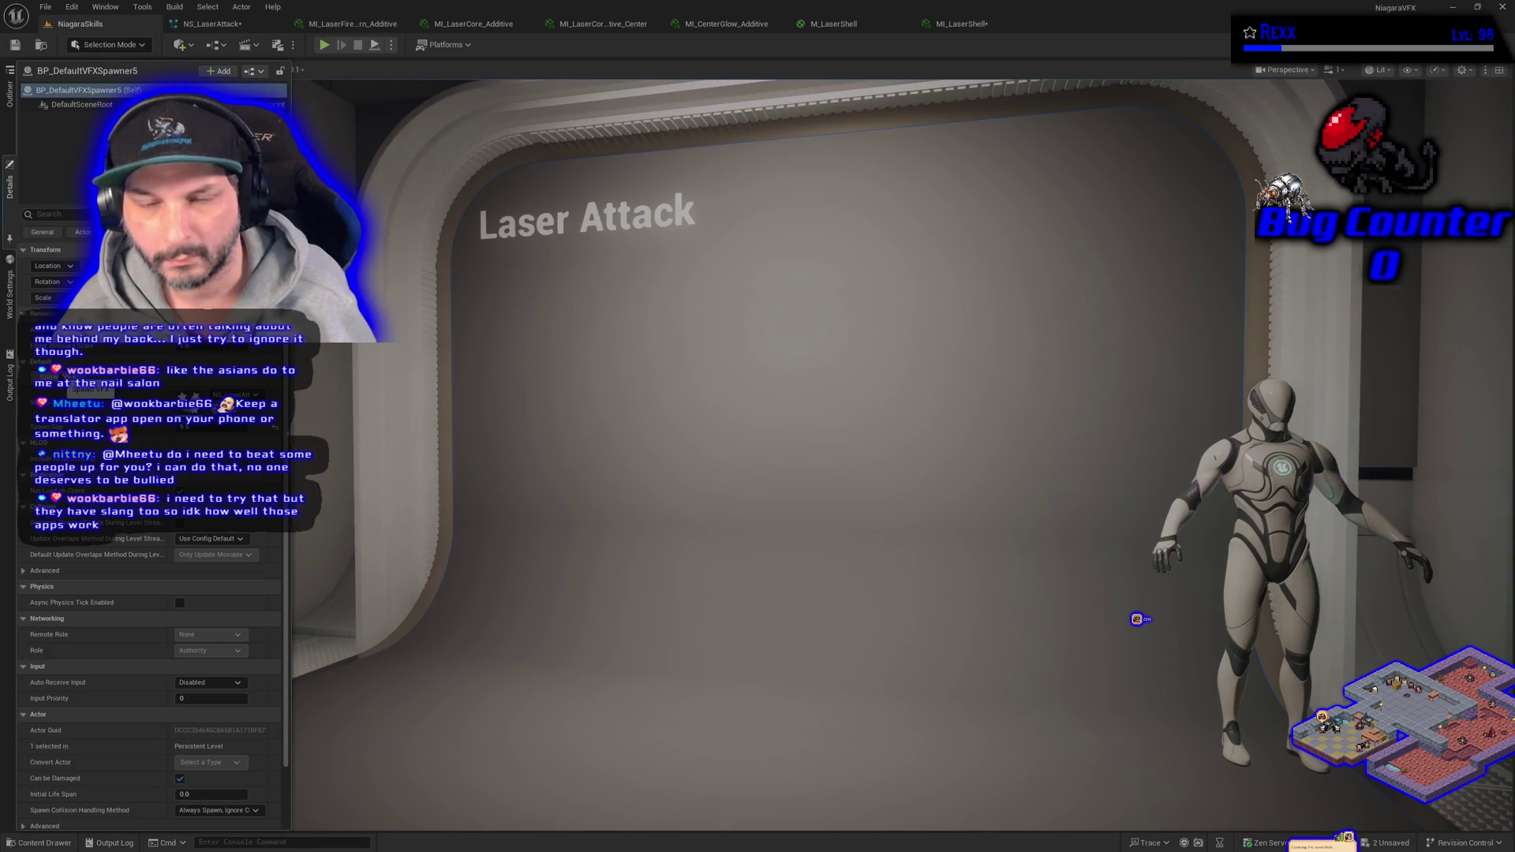
# - Step through MI_LaserFirePattern_Additive and M_LaserShell to reach the MI_LaserShell instance
pyautogui.click(353, 24)
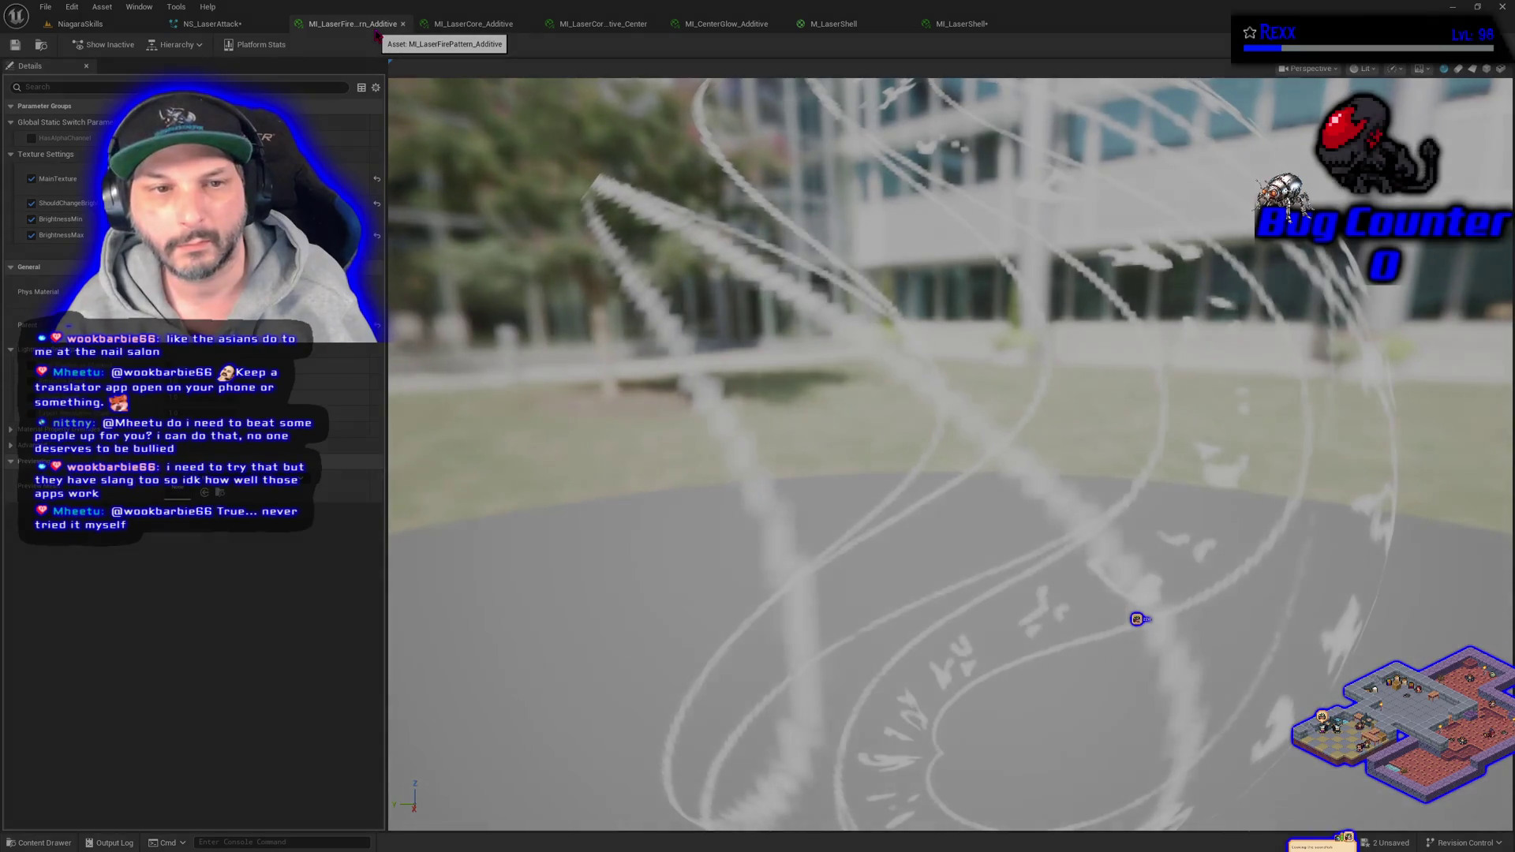
pyautogui.click(841, 27)
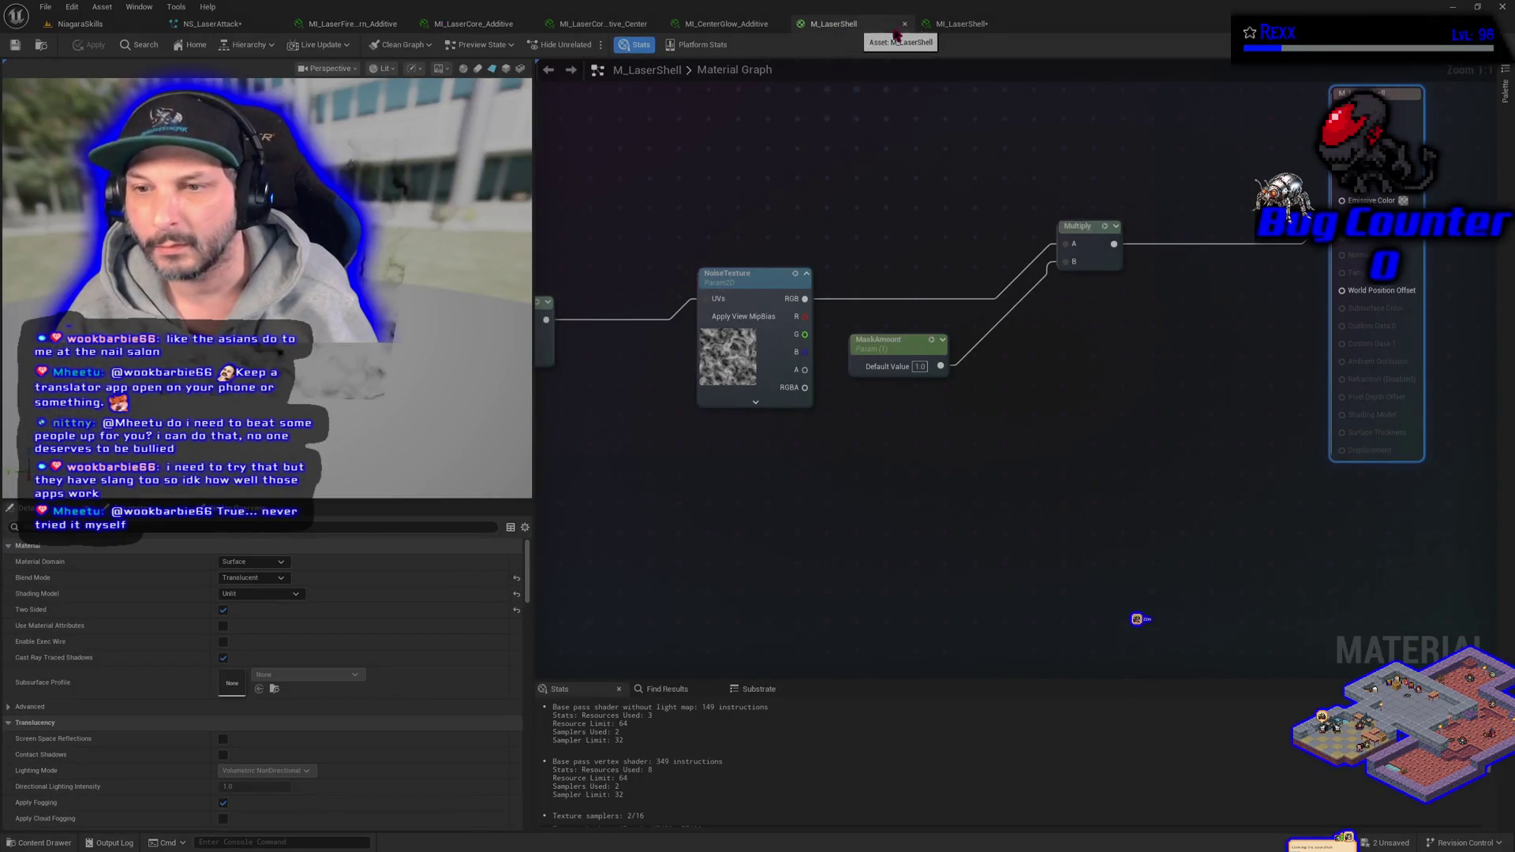
pyautogui.click(981, 27)
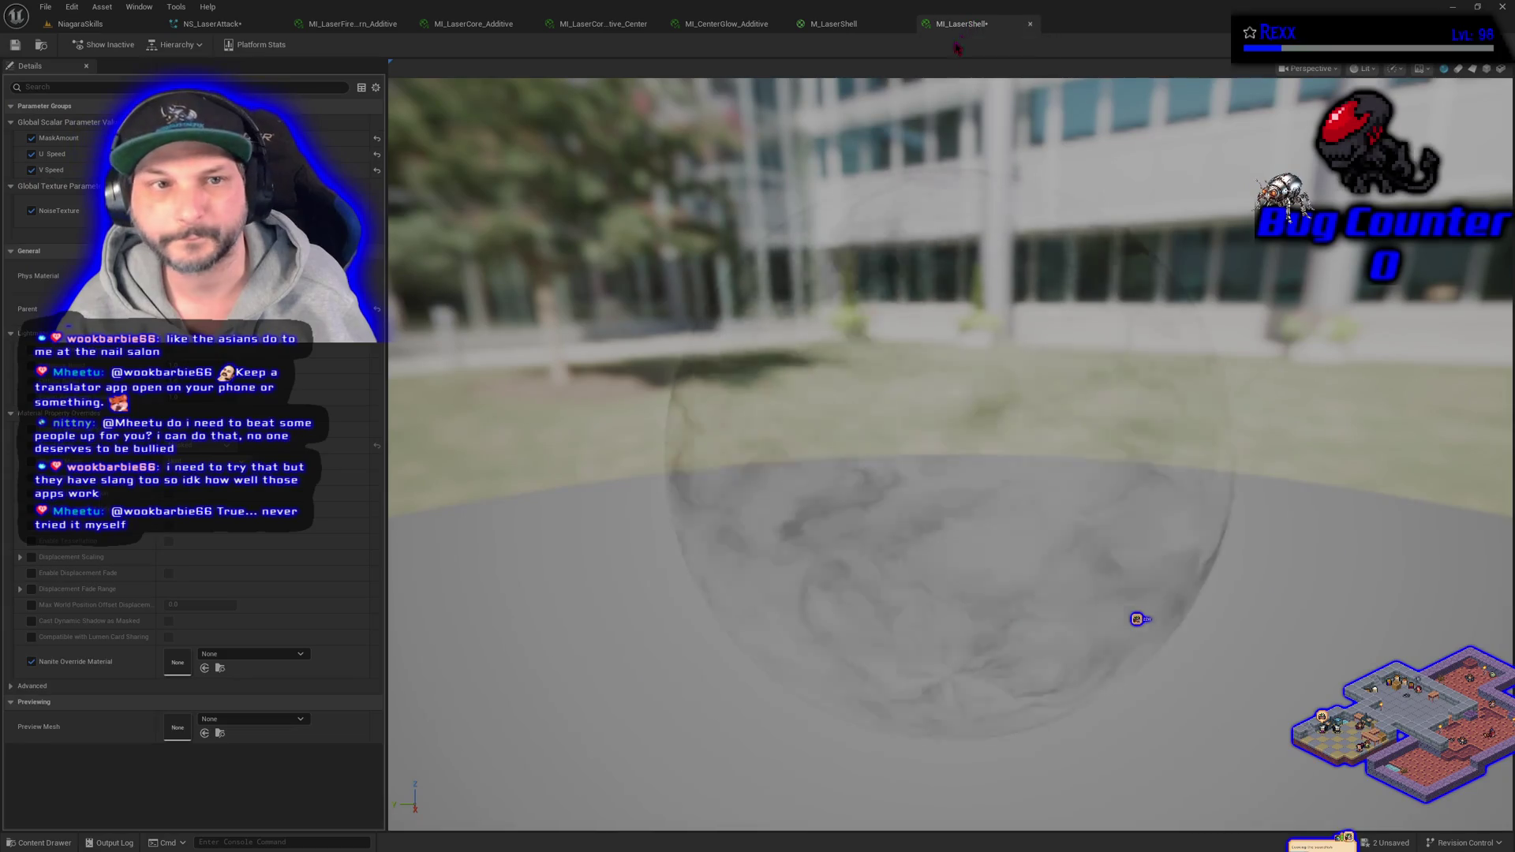
# - Disable MI_LaserShell's MaskAmount override and view the resulting laser in the NiagaraSkills level
pyautogui.click(32, 139)
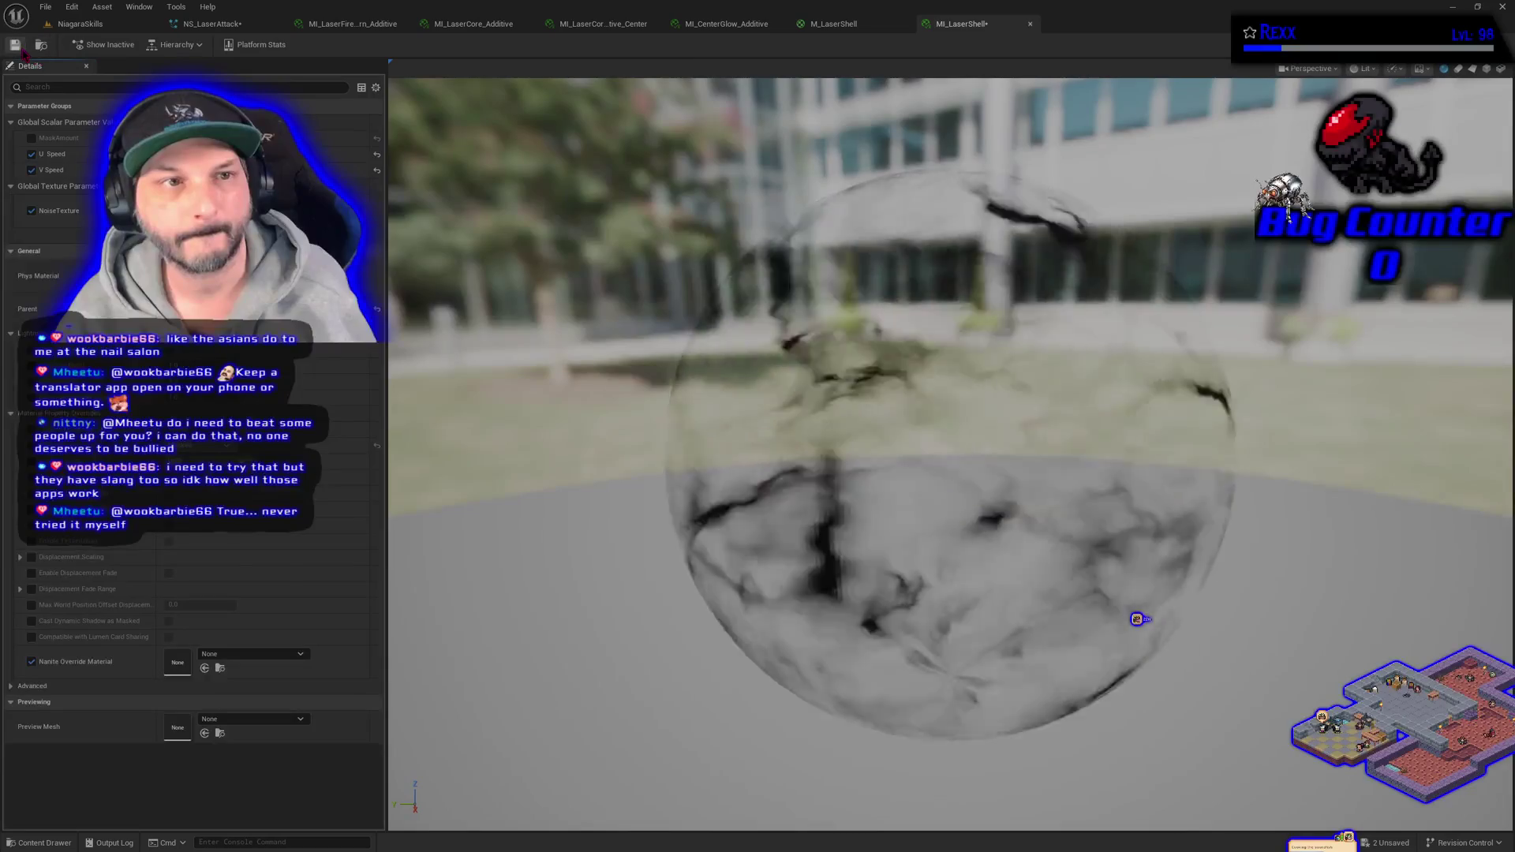
pyautogui.click(72, 26)
pyautogui.click(11, 189)
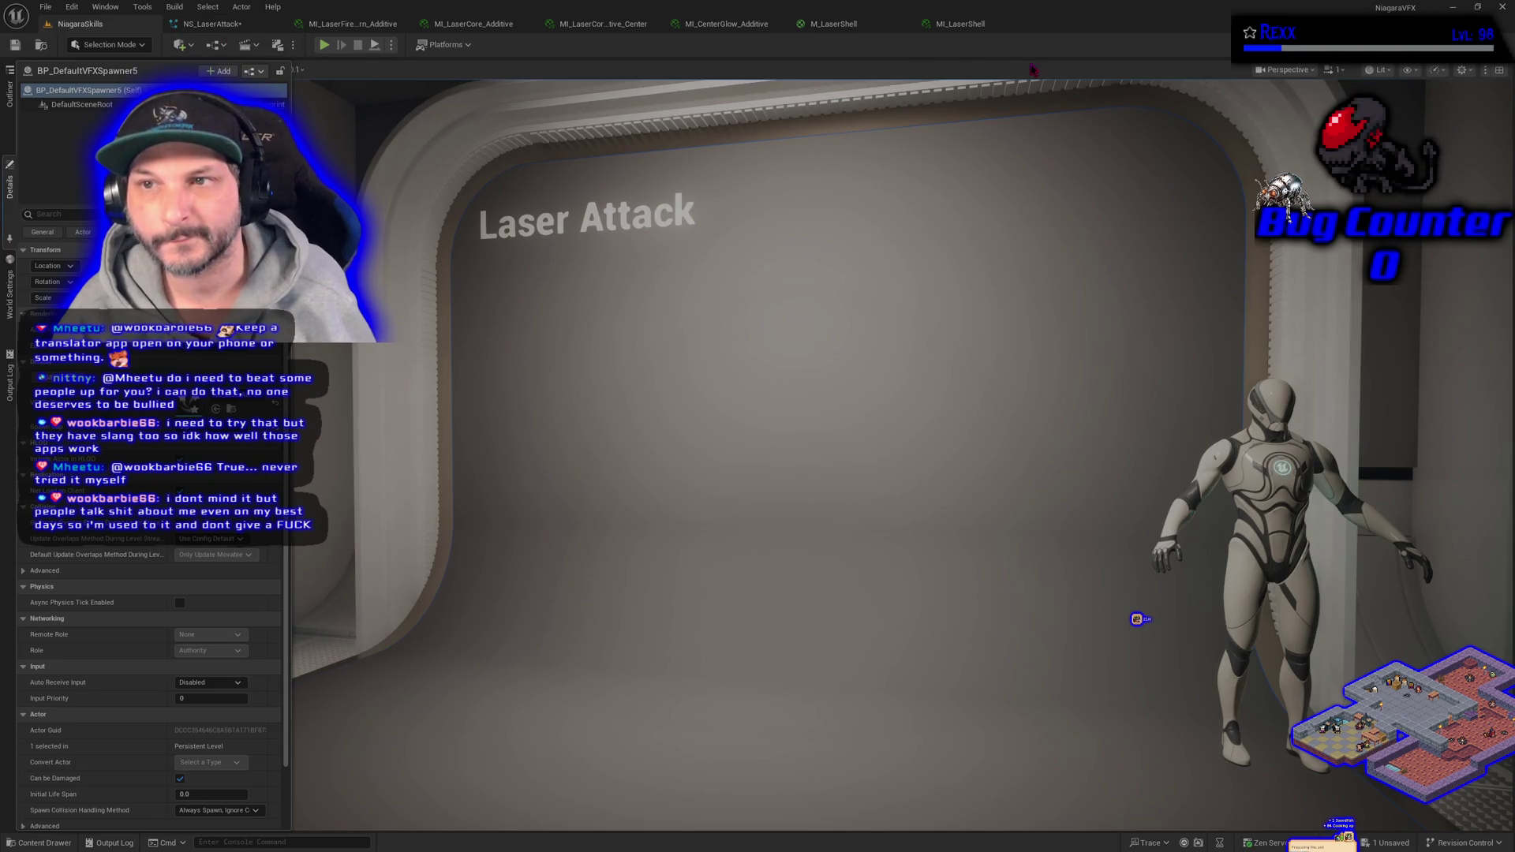
pyautogui.click(994, 24)
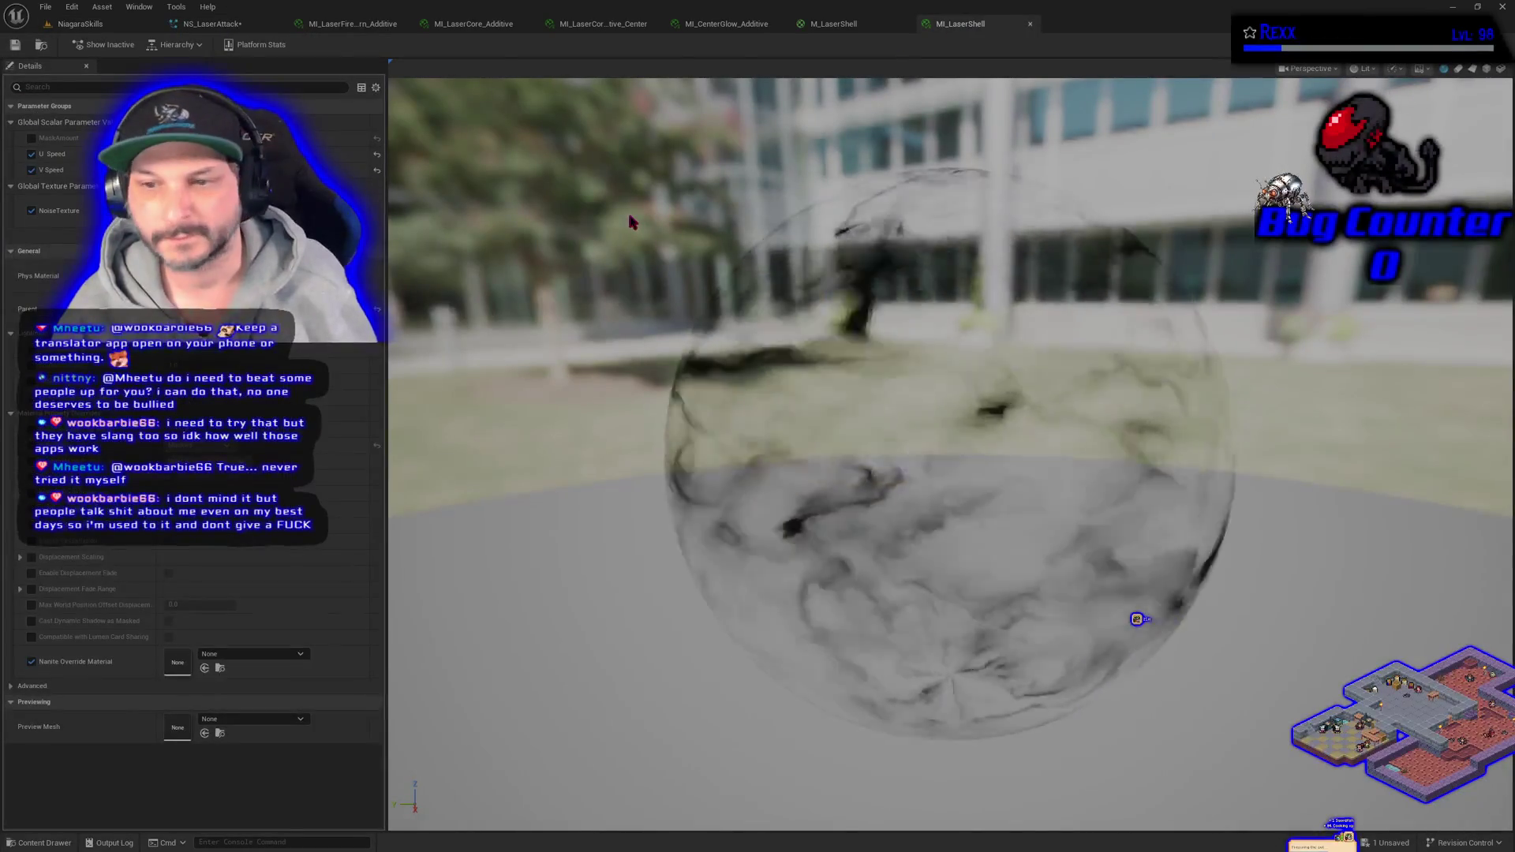
# - Re-enable the MaskAmount override and save MI_LaserShell
pyautogui.click(32, 138)
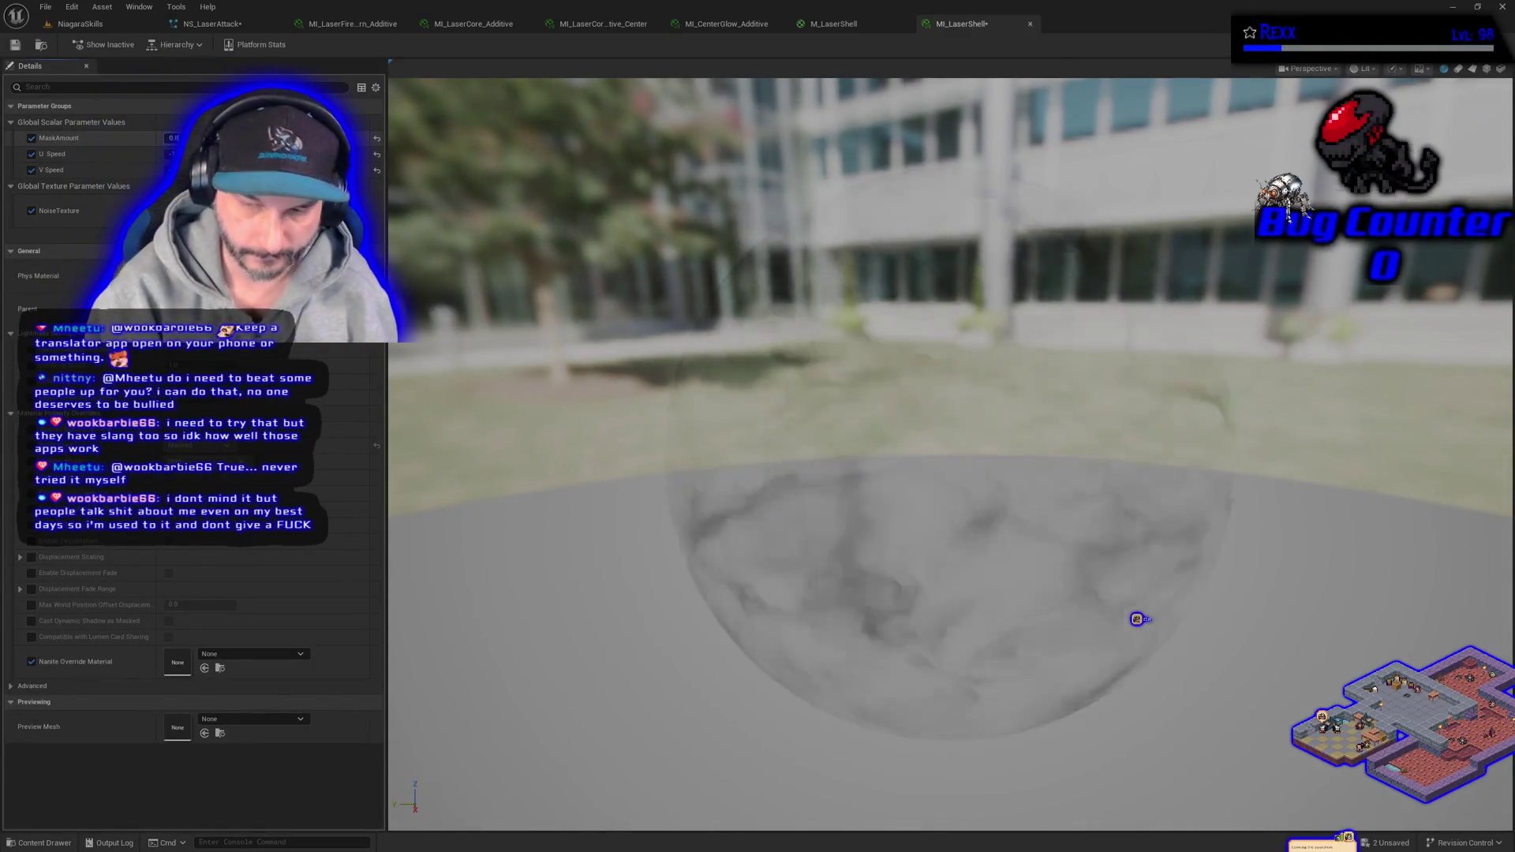
pyautogui.click(14, 46)
pyautogui.click(211, 24)
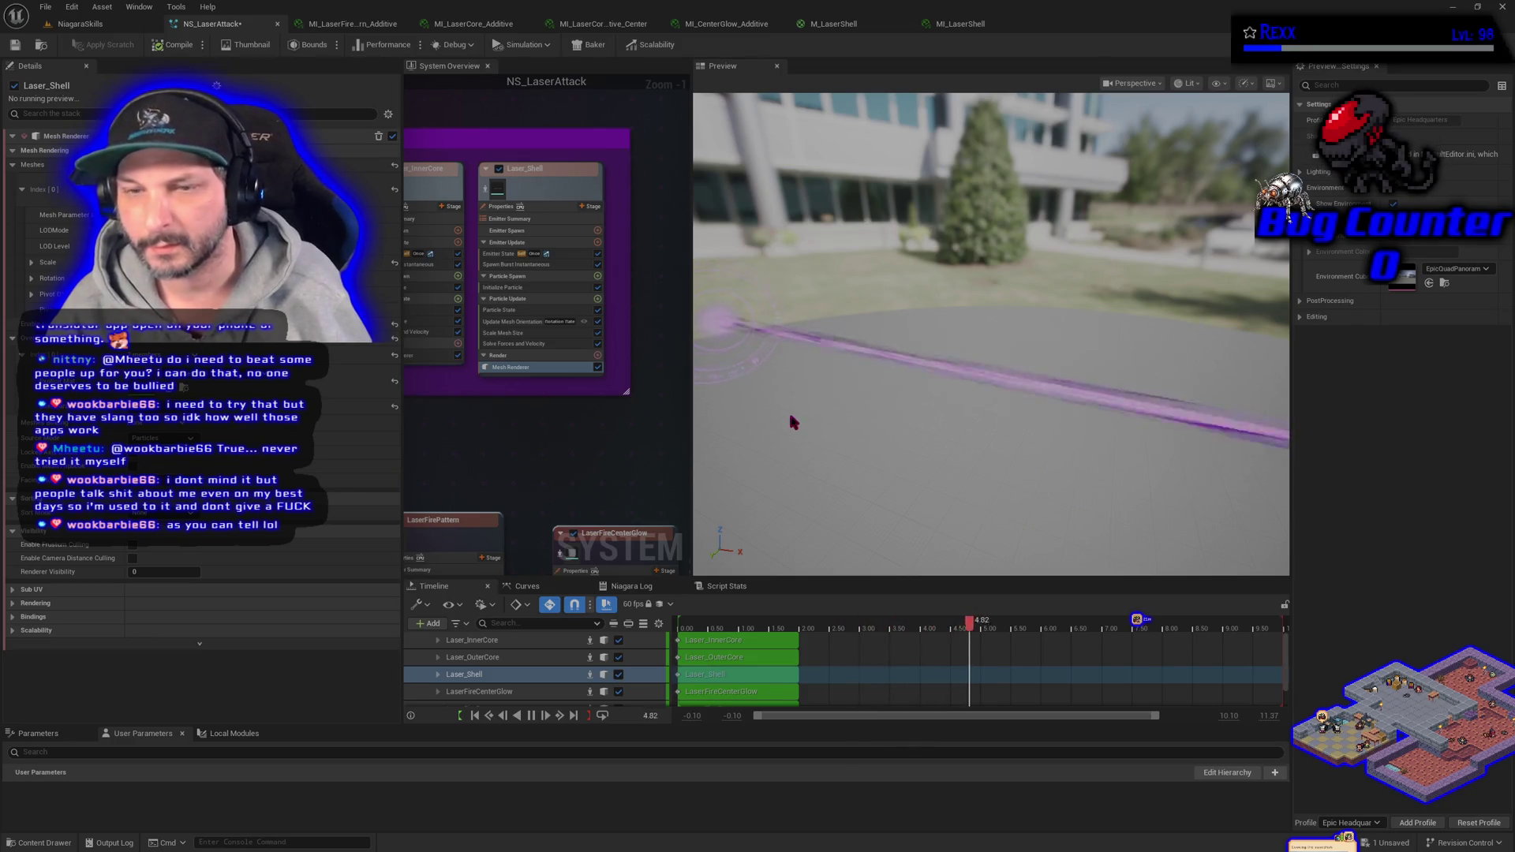
# - Select the MaskAmount parameter node in M_LaserShell to inspect its details, then return to MI_LaserShell
pyautogui.click(849, 27)
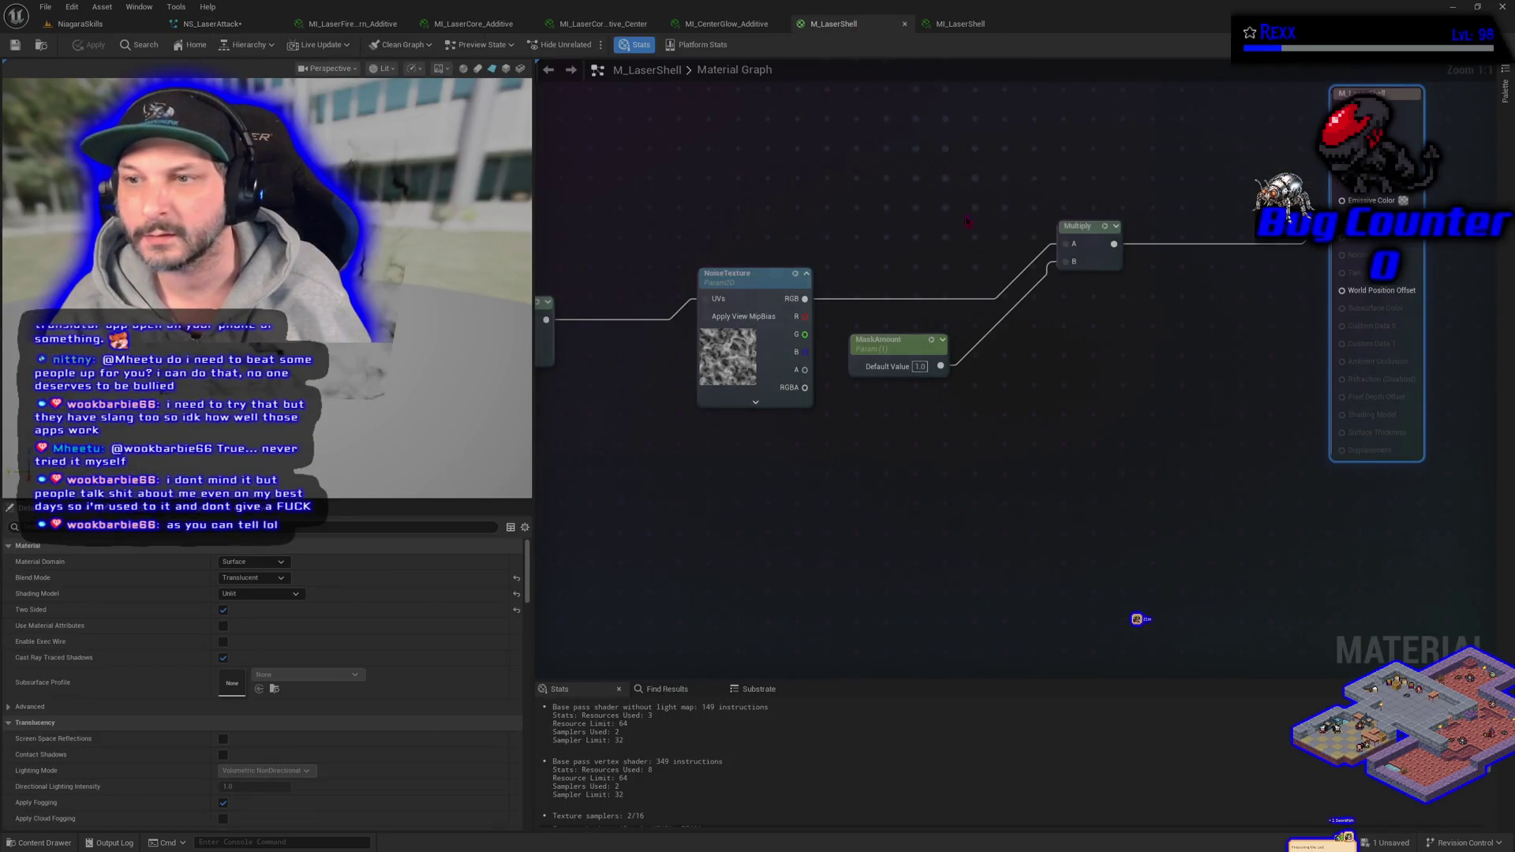
pyautogui.moveTo(875, 380); pyautogui.dragTo(920, 399)
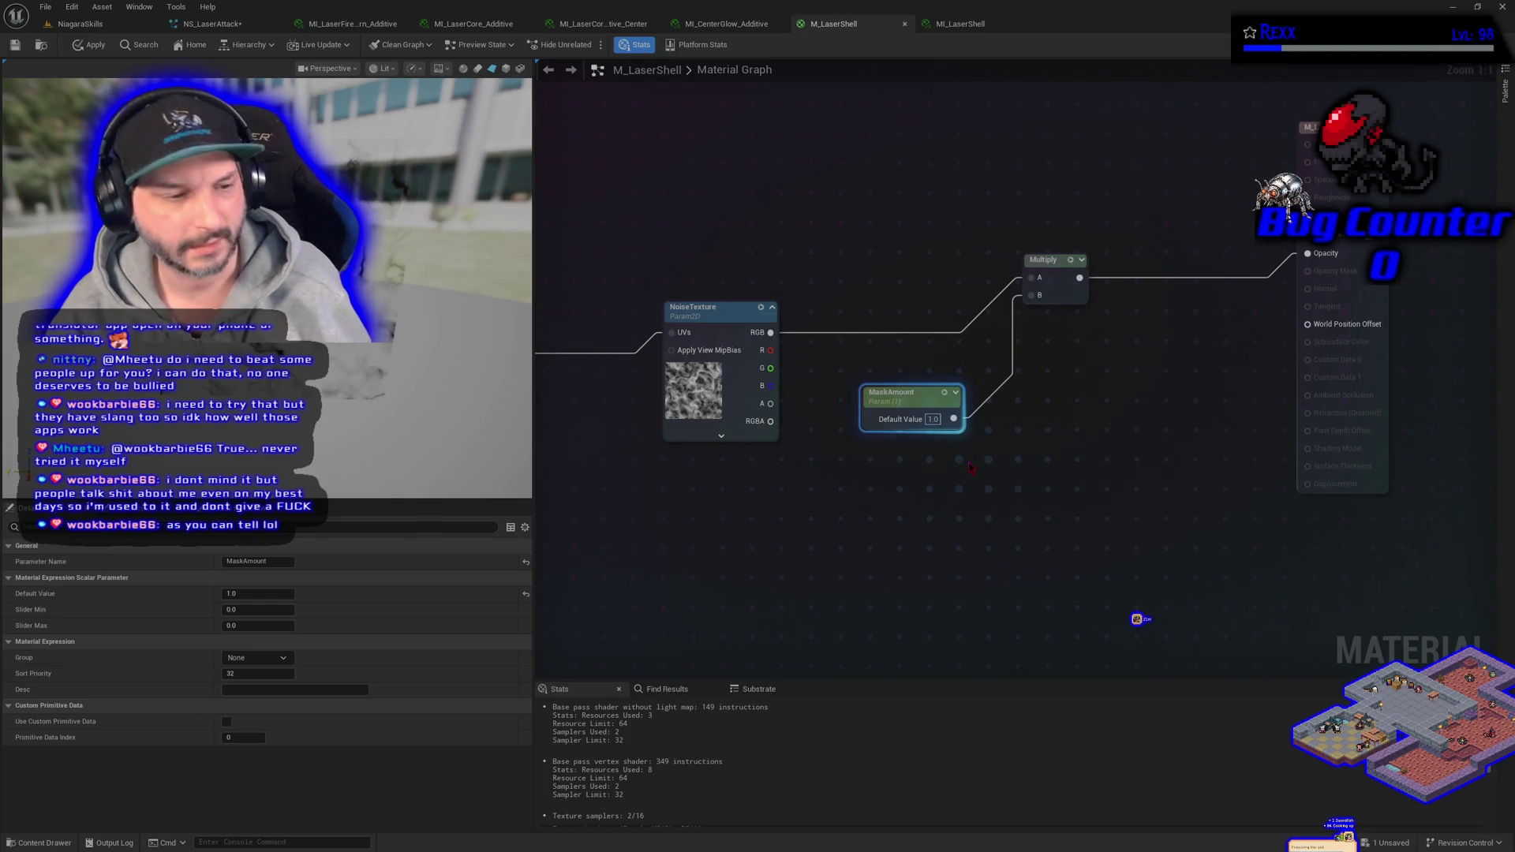
pyautogui.click(969, 24)
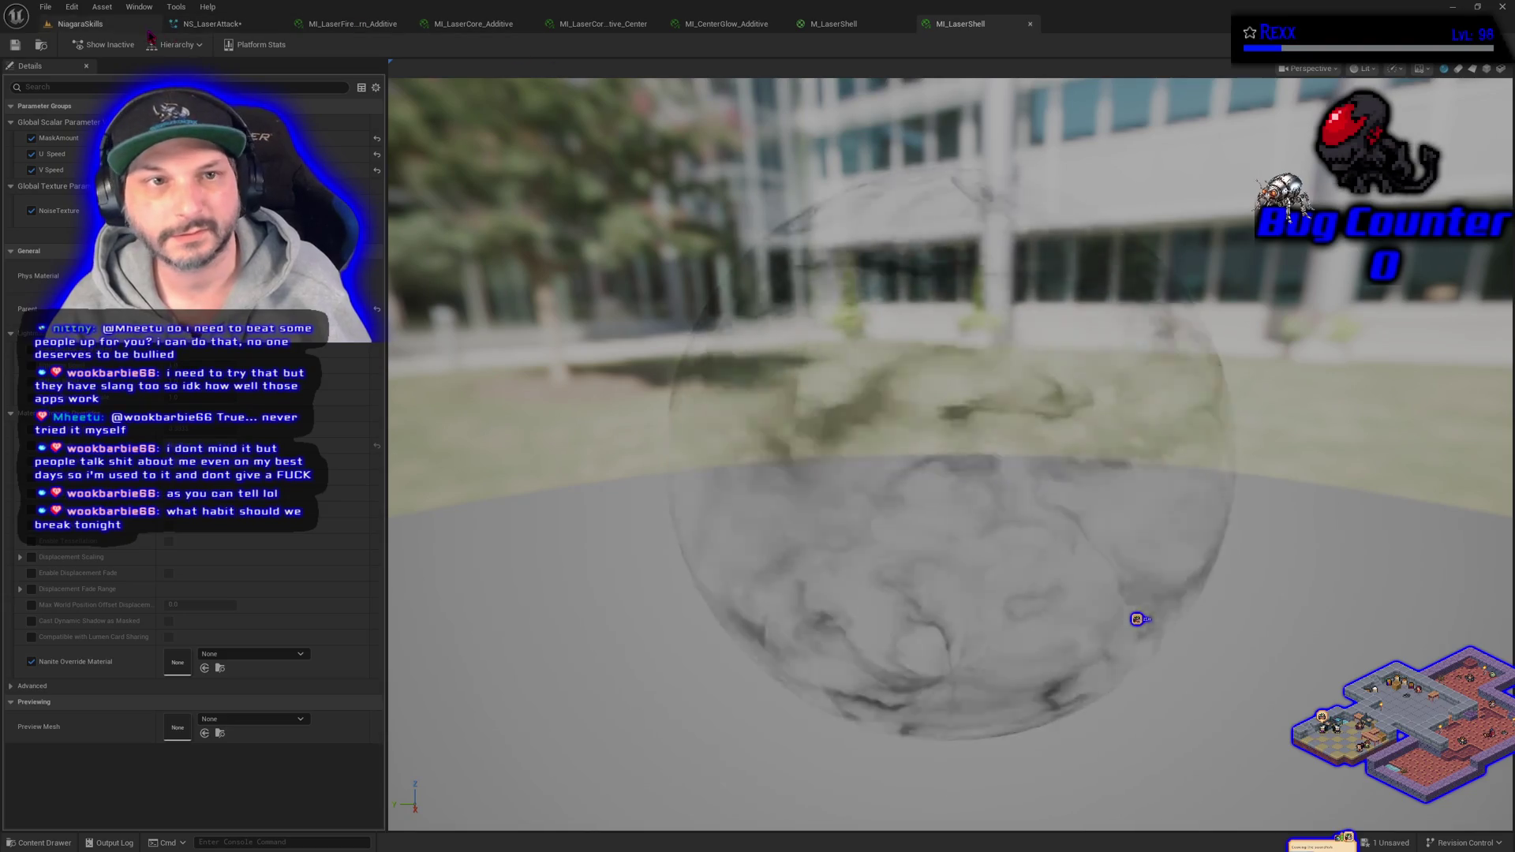
# - Save NS_LaserAttack, commit an edited Laser_Shell Initialize Particle value, and view the laser in NiagaraSkills
pyautogui.click(205, 25)
pyautogui.click(22, 46)
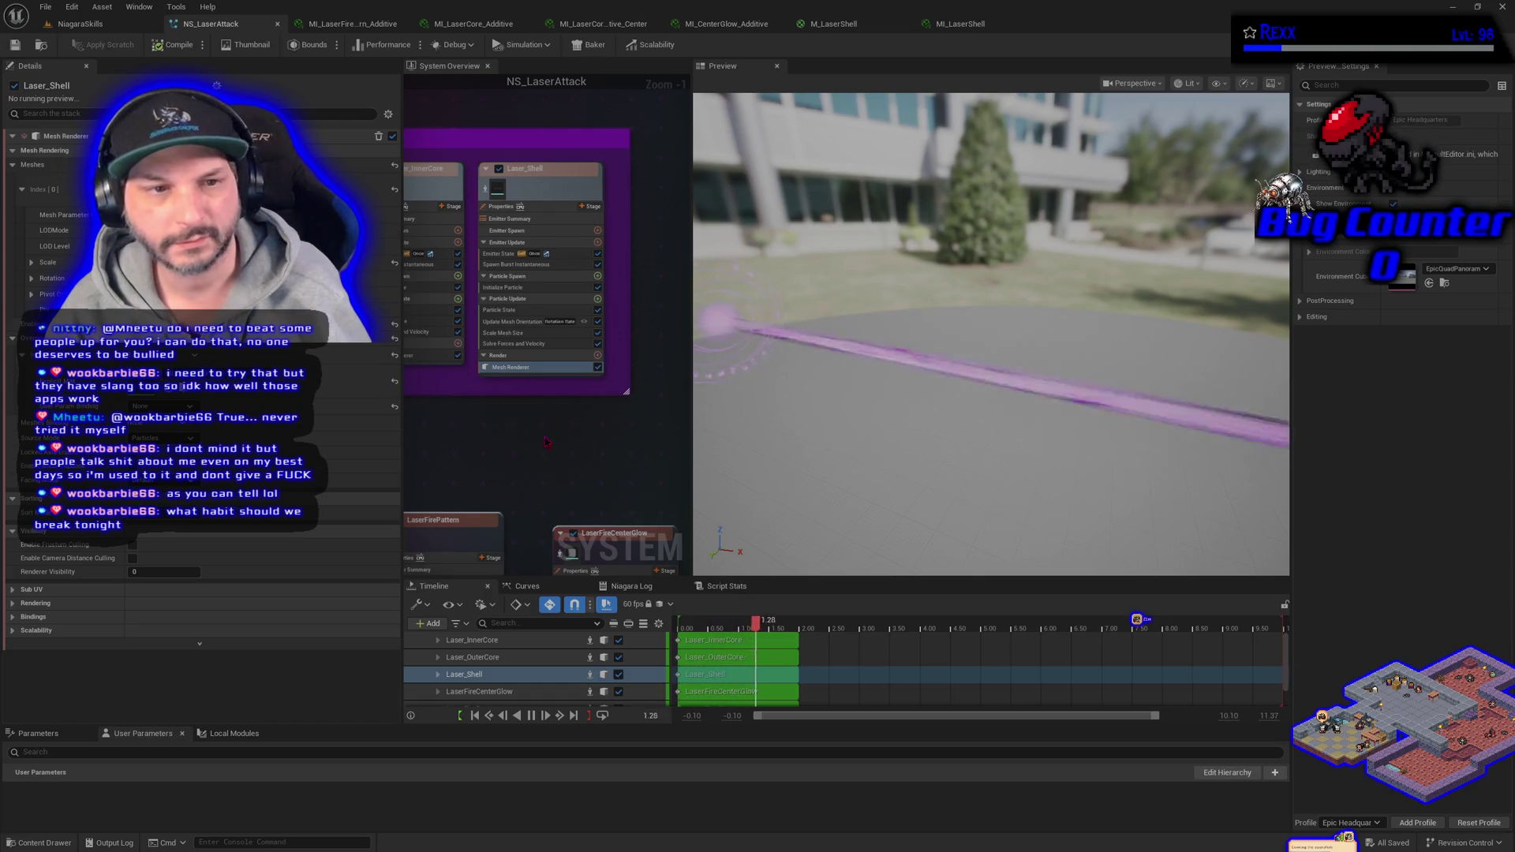
pyautogui.click(524, 288)
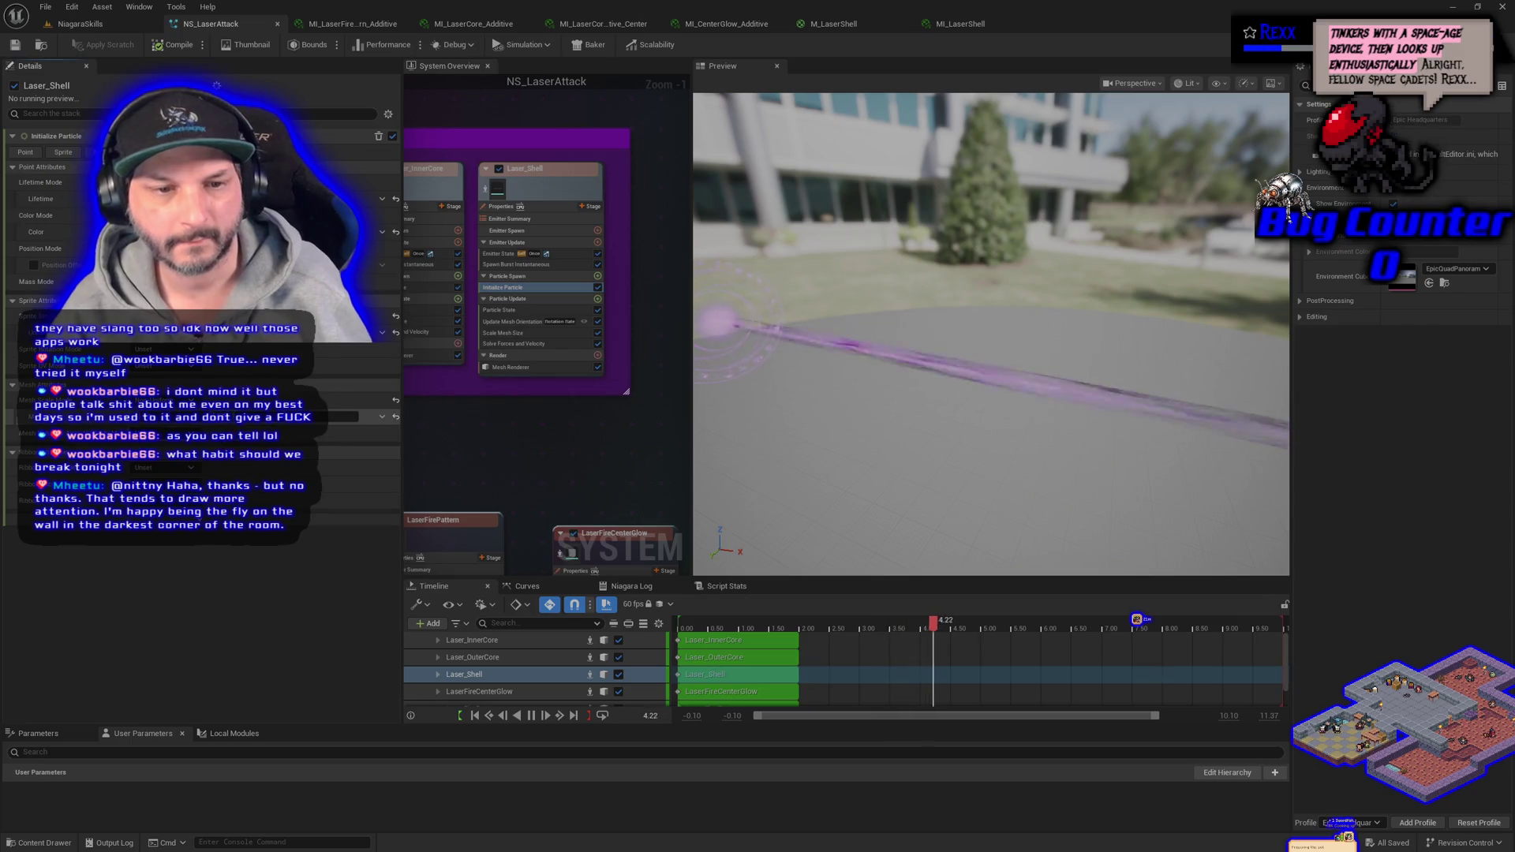
pyautogui.press('Return')
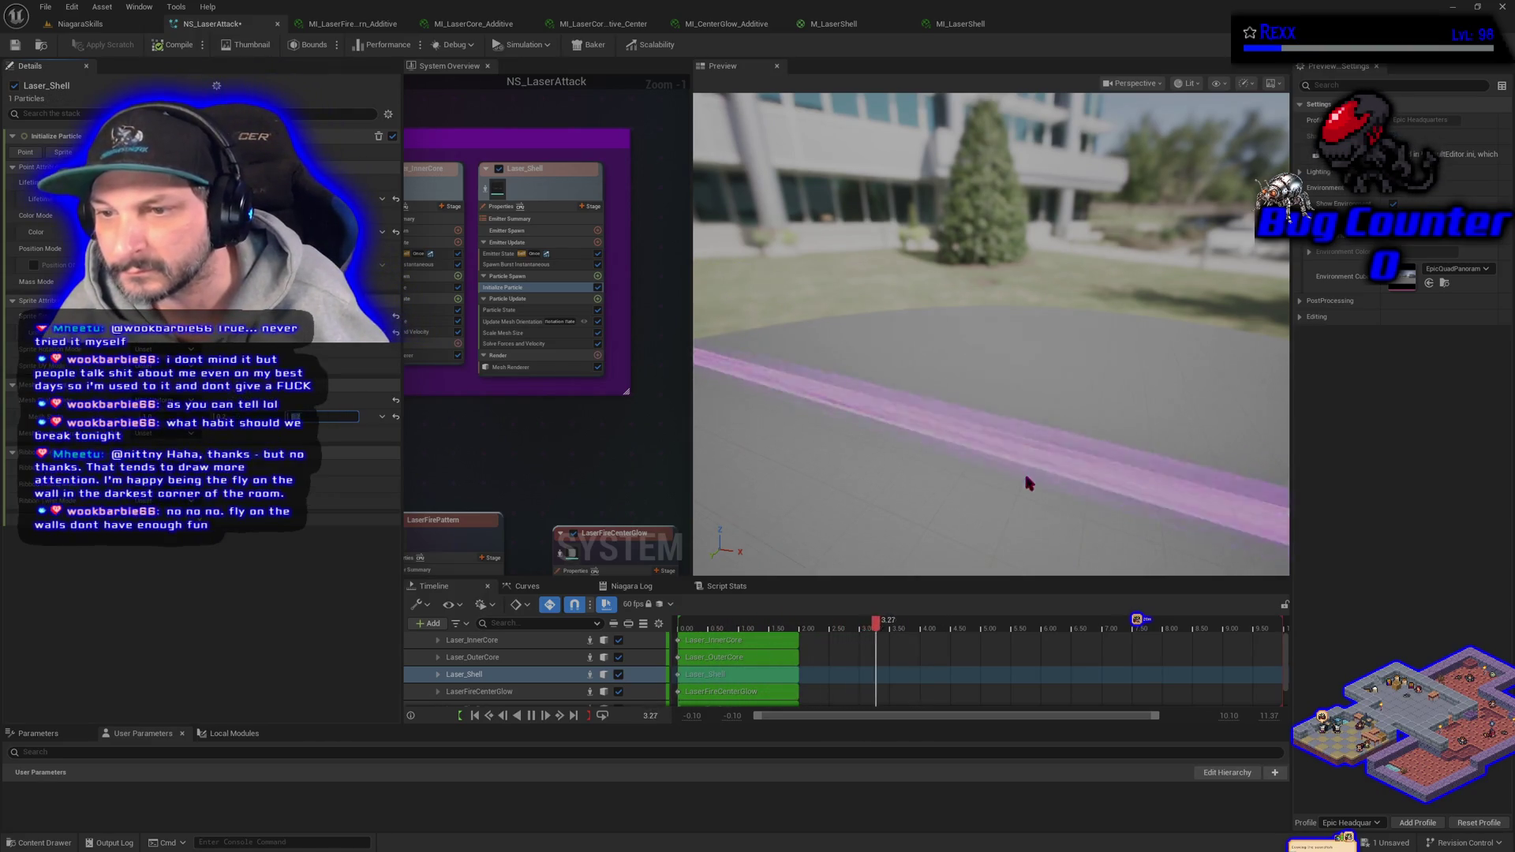
pyautogui.click(77, 30)
pyautogui.click(14, 233)
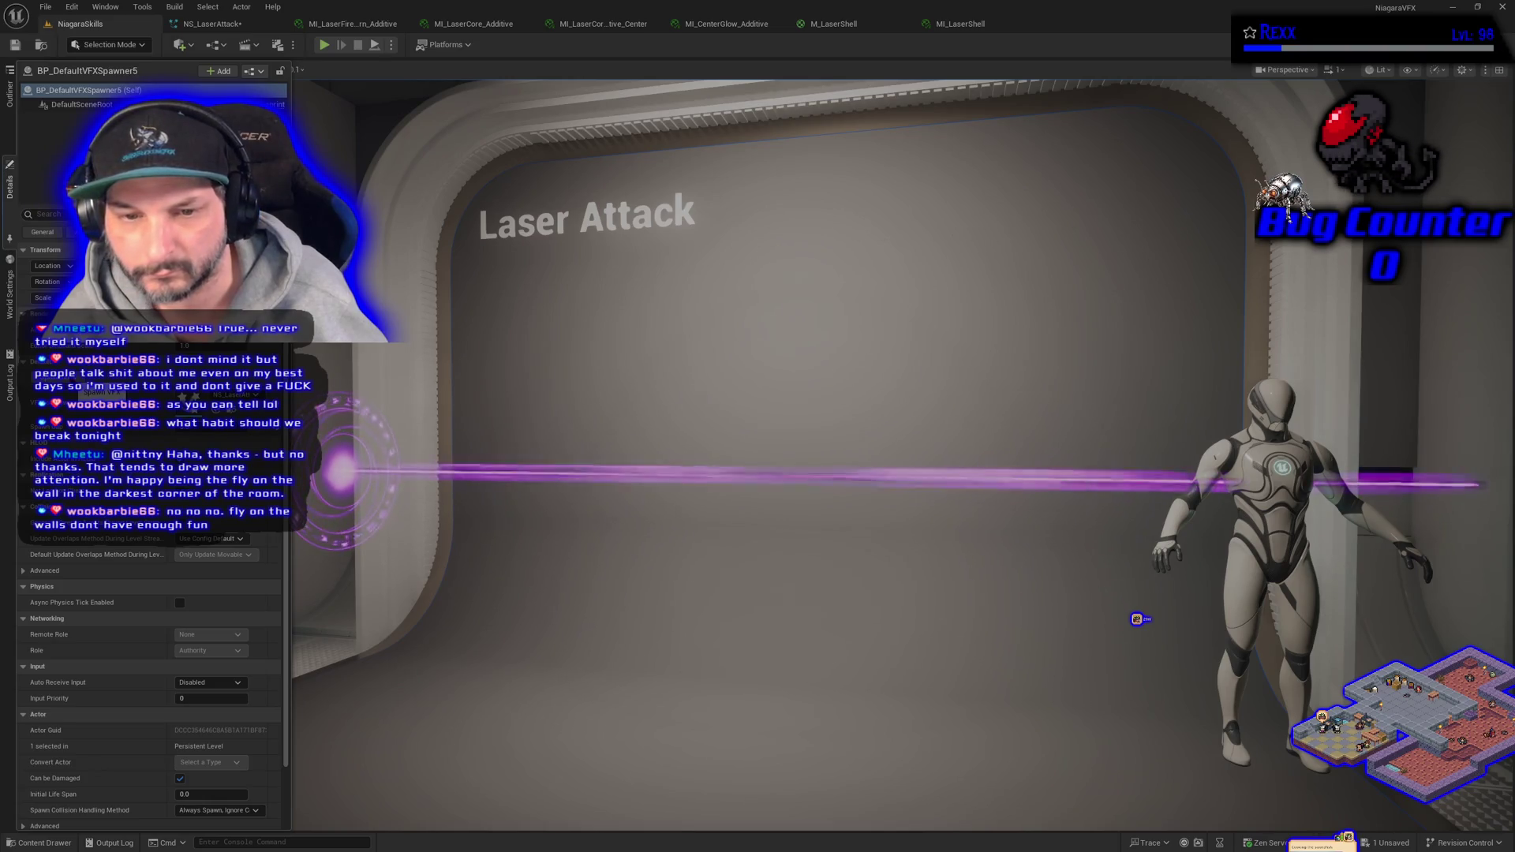
# - Zoom toward the wall, then inspect the Laser_Shell Mesh Scale setting in Initialize Particle
pyautogui.scroll(3, 832, 580)
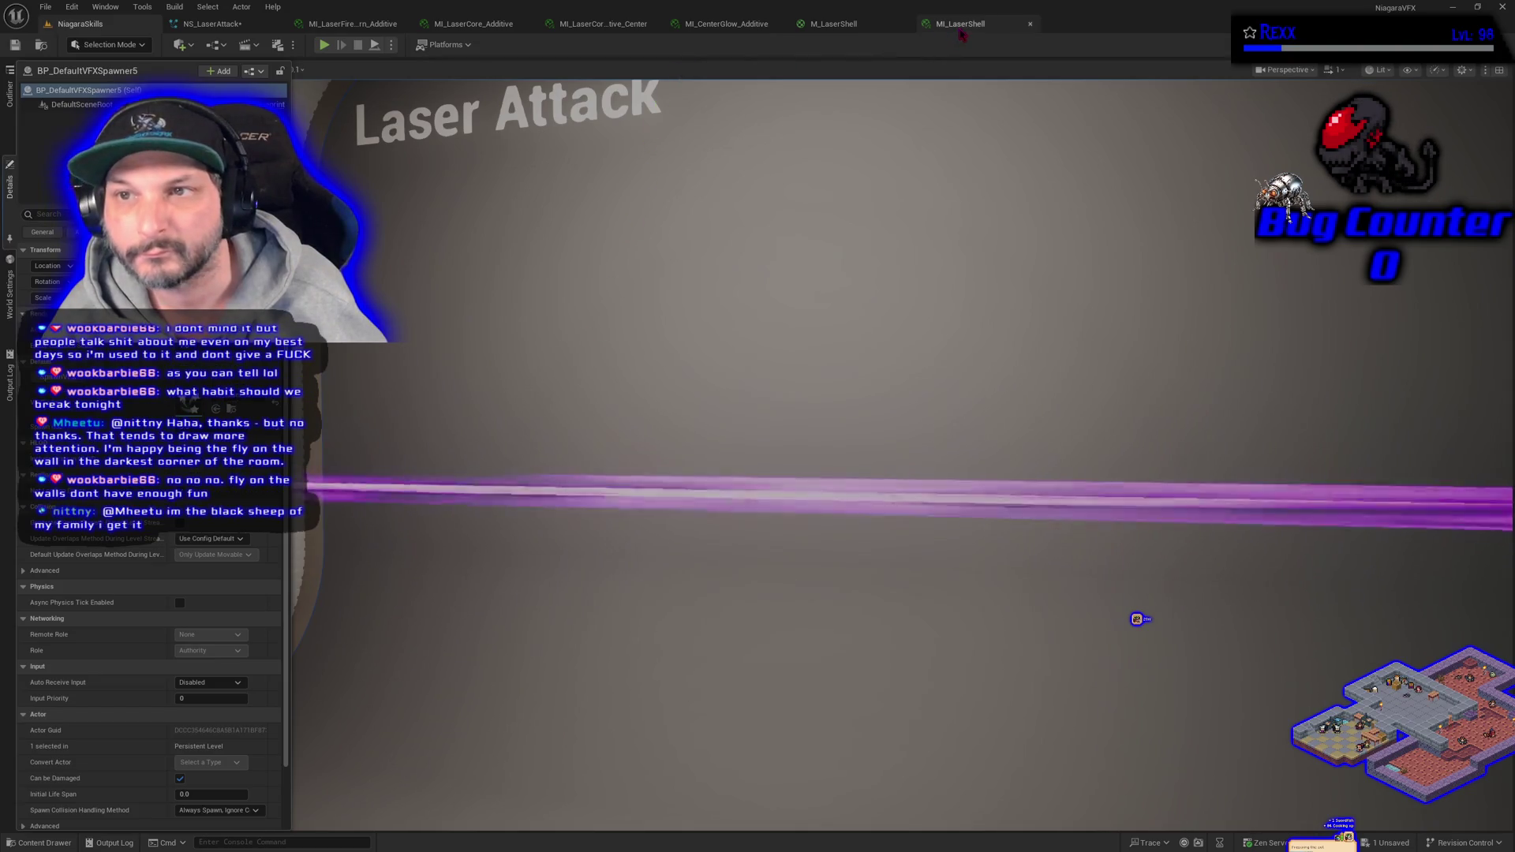
pyautogui.click(961, 24)
pyautogui.click(271, 27)
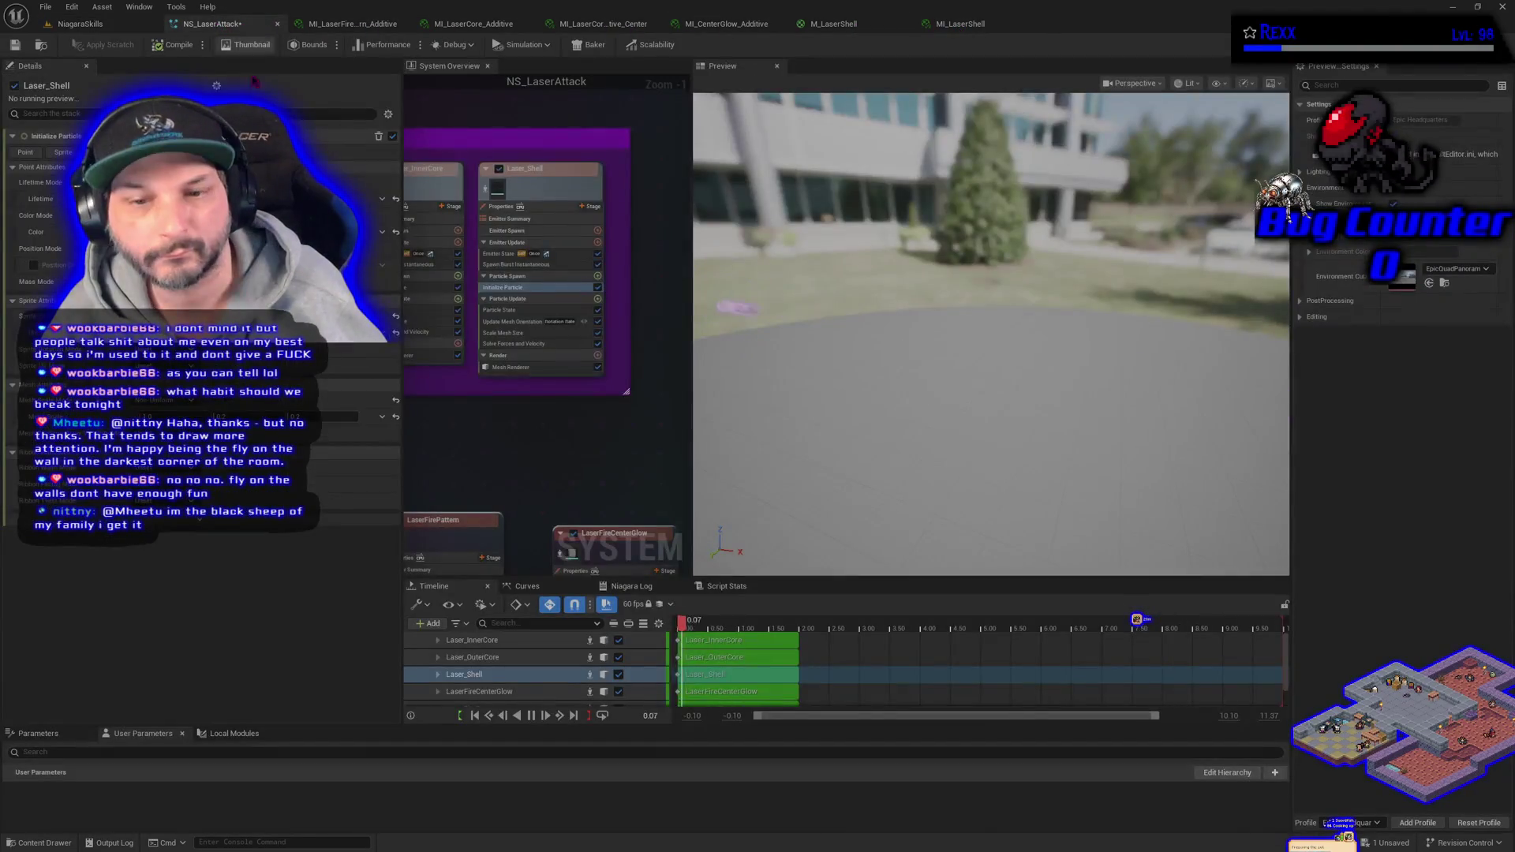
pyautogui.click(393, 418)
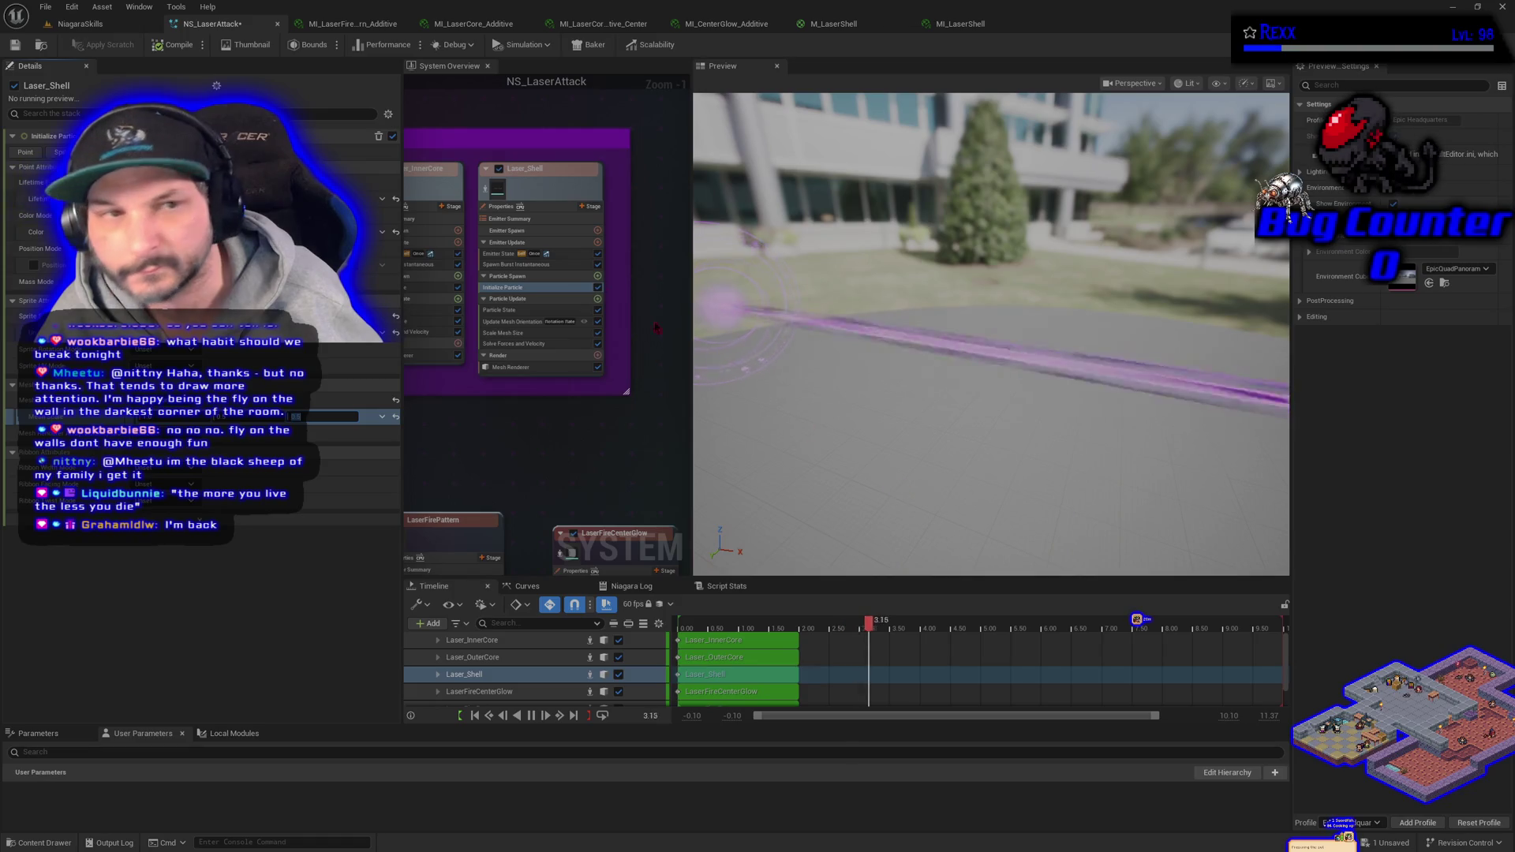
pyautogui.click(45, 7)
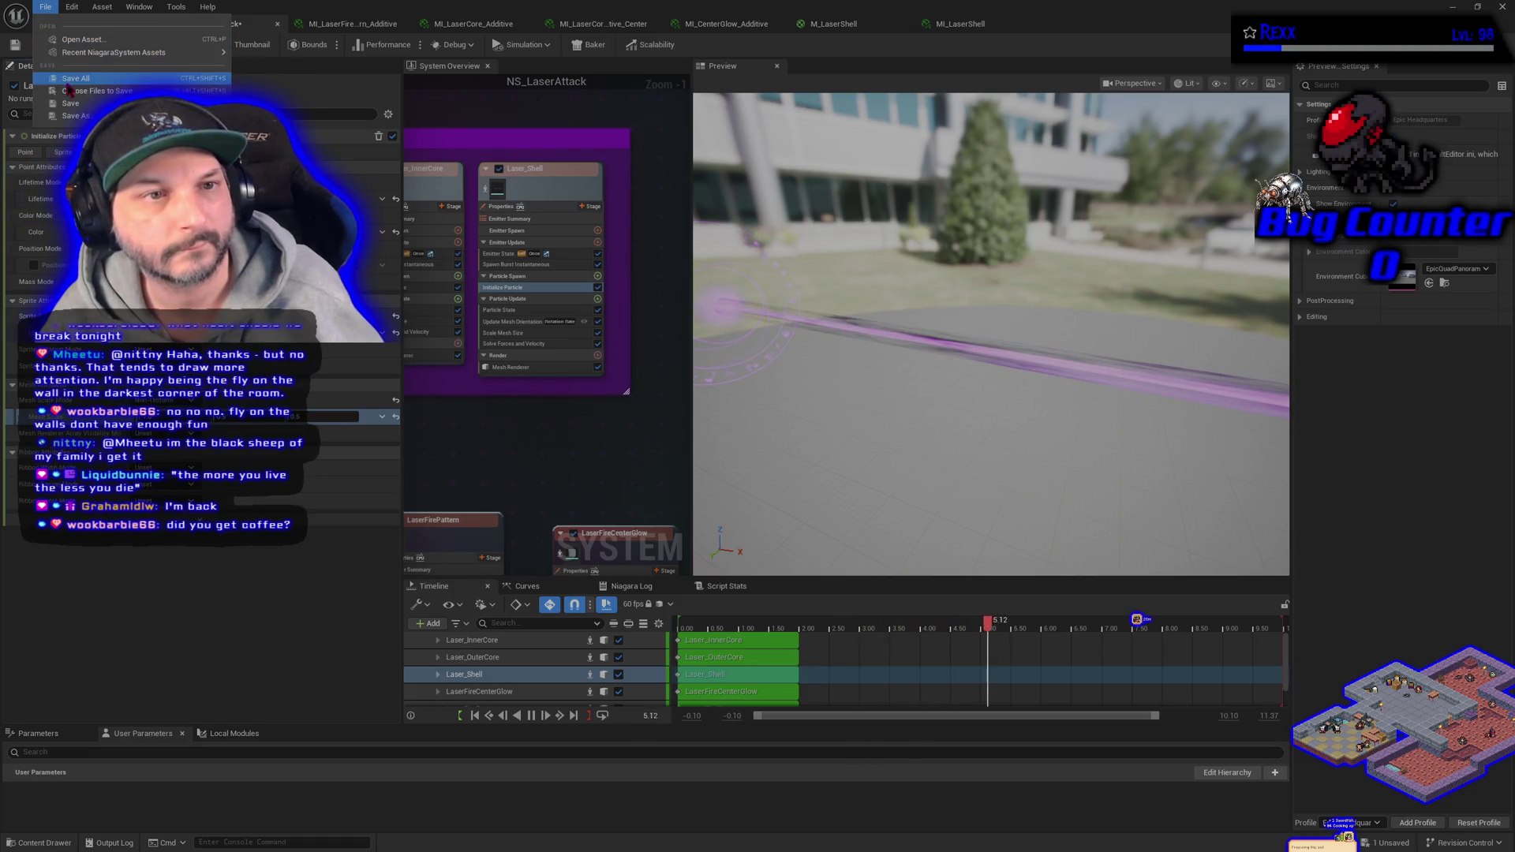
# - Save all assets, then watch the laser attack fire in NiagaraSkills, toggling the spawner's properties
pyautogui.click(48, 13)
pyautogui.click(93, 25)
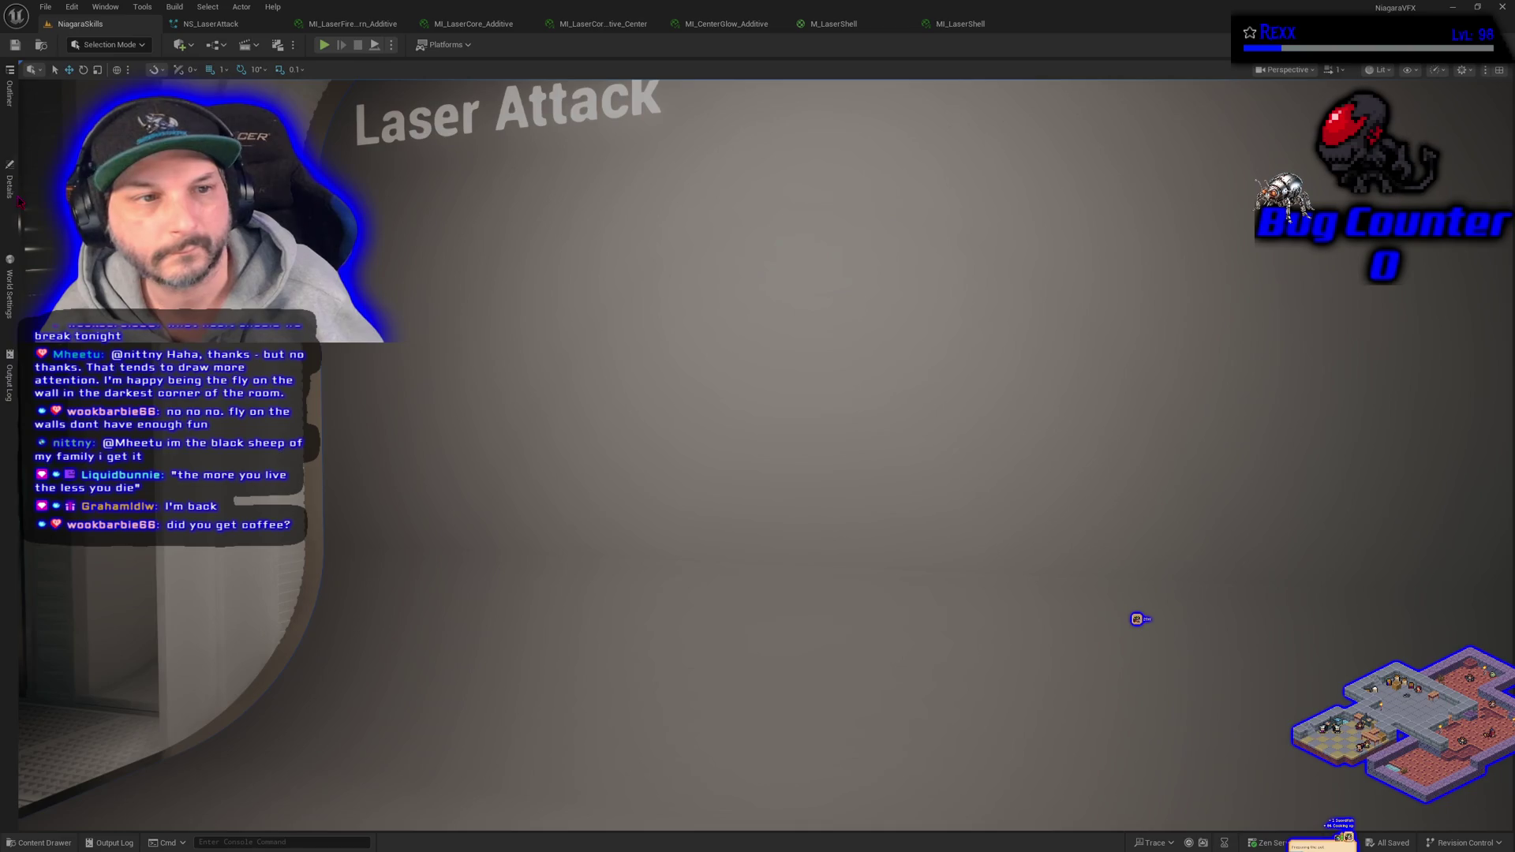
pyautogui.click(9, 181)
pyautogui.click(520, 646)
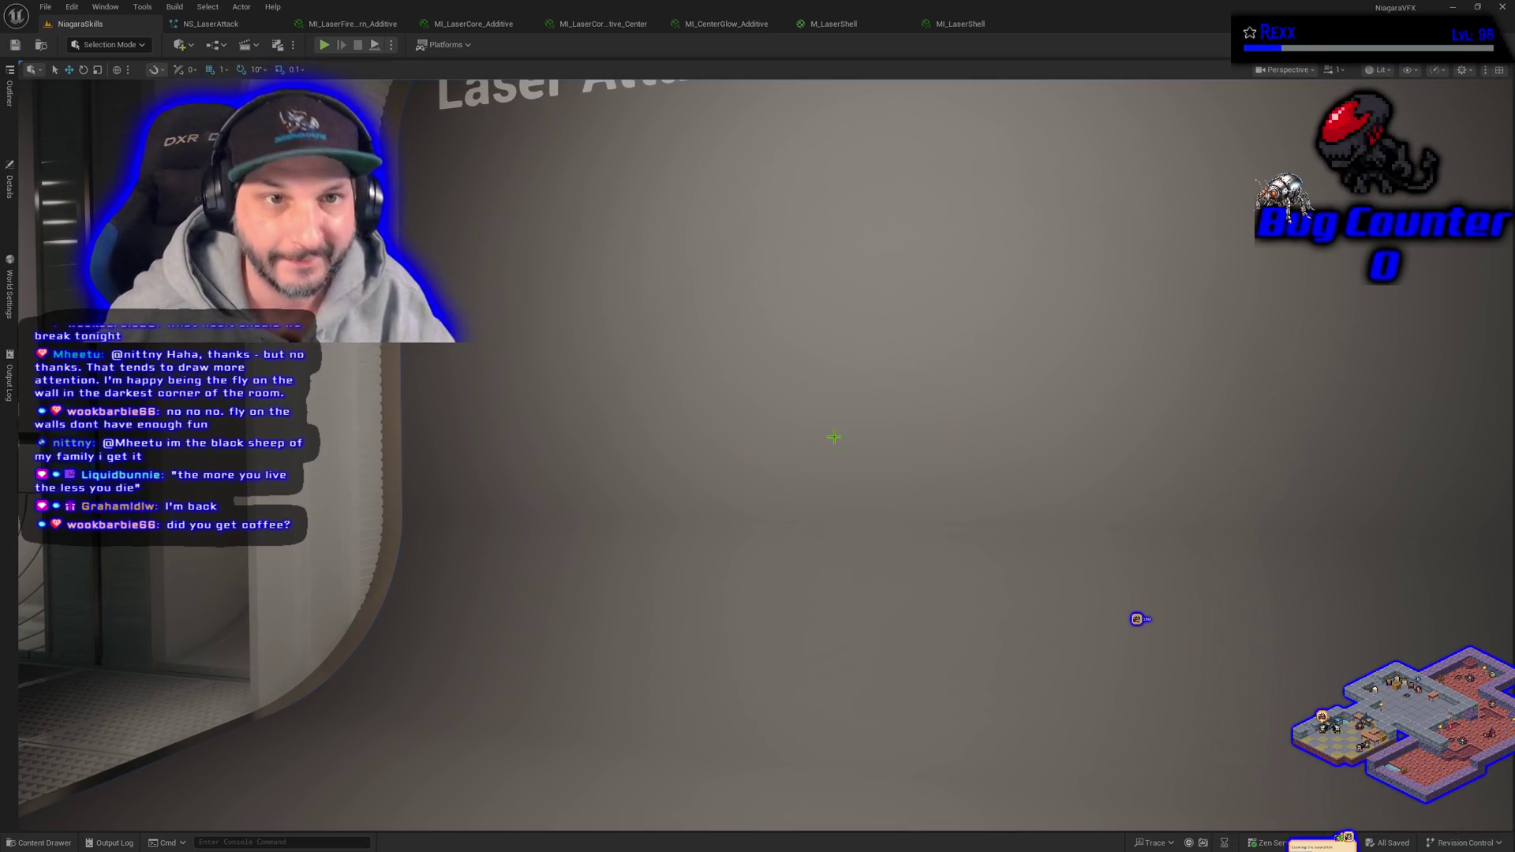
pyautogui.click(10, 185)
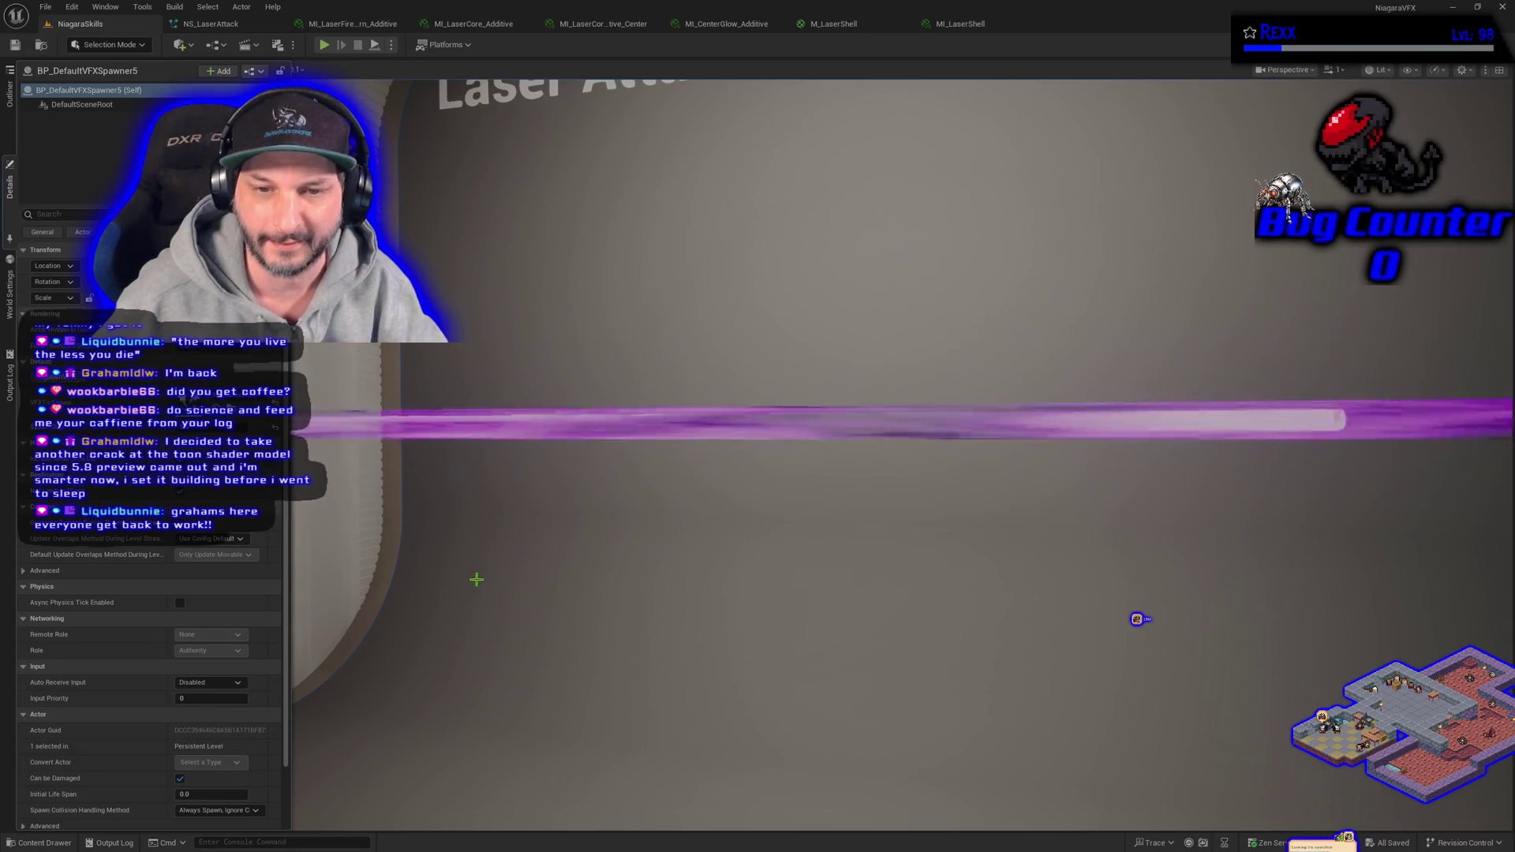
pyautogui.scroll(1, 476, 579)
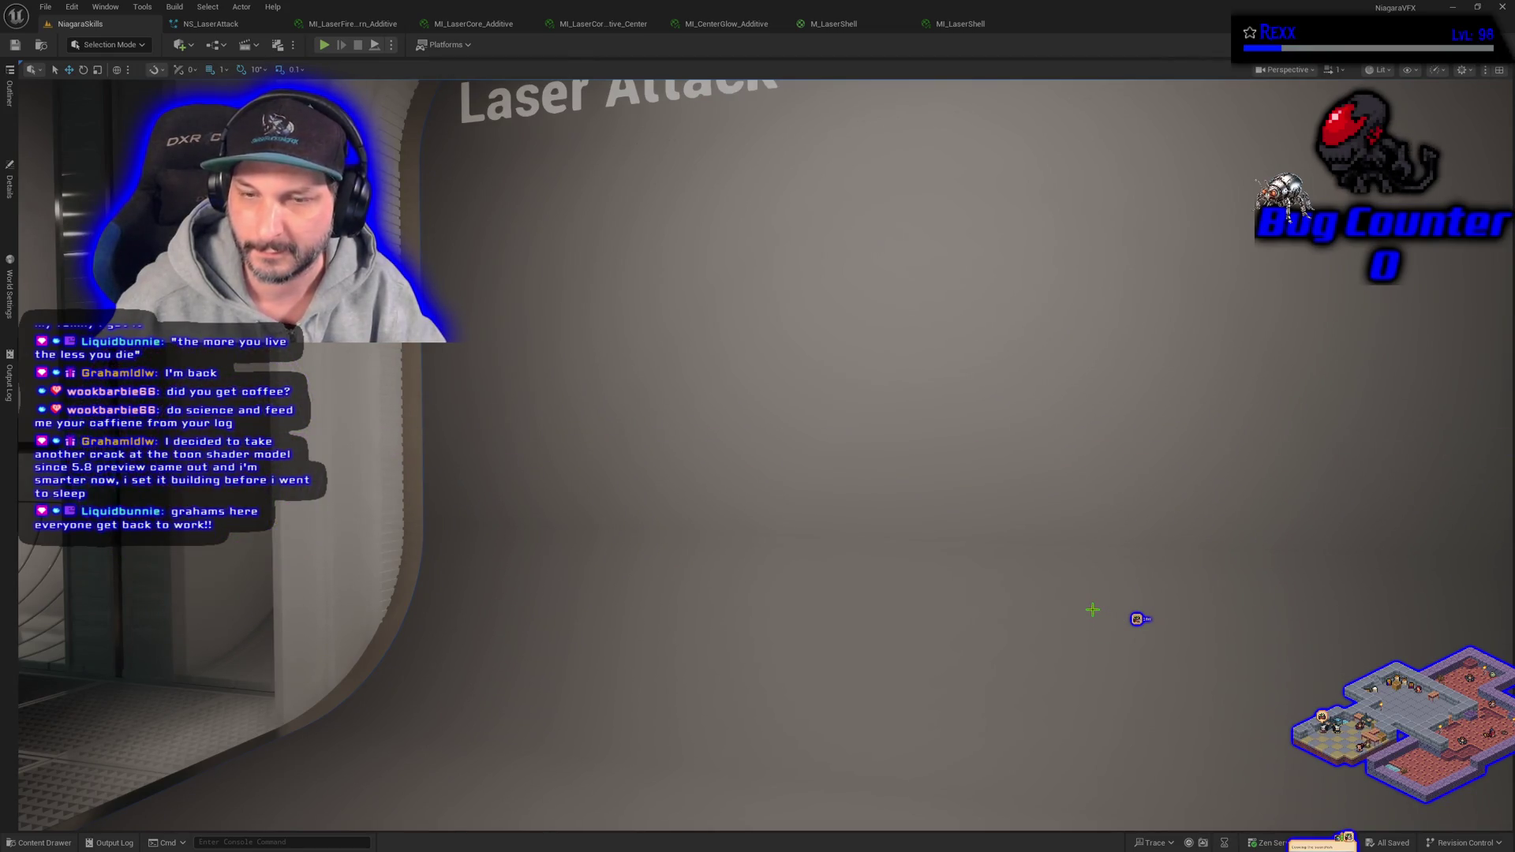
pyautogui.click(9, 183)
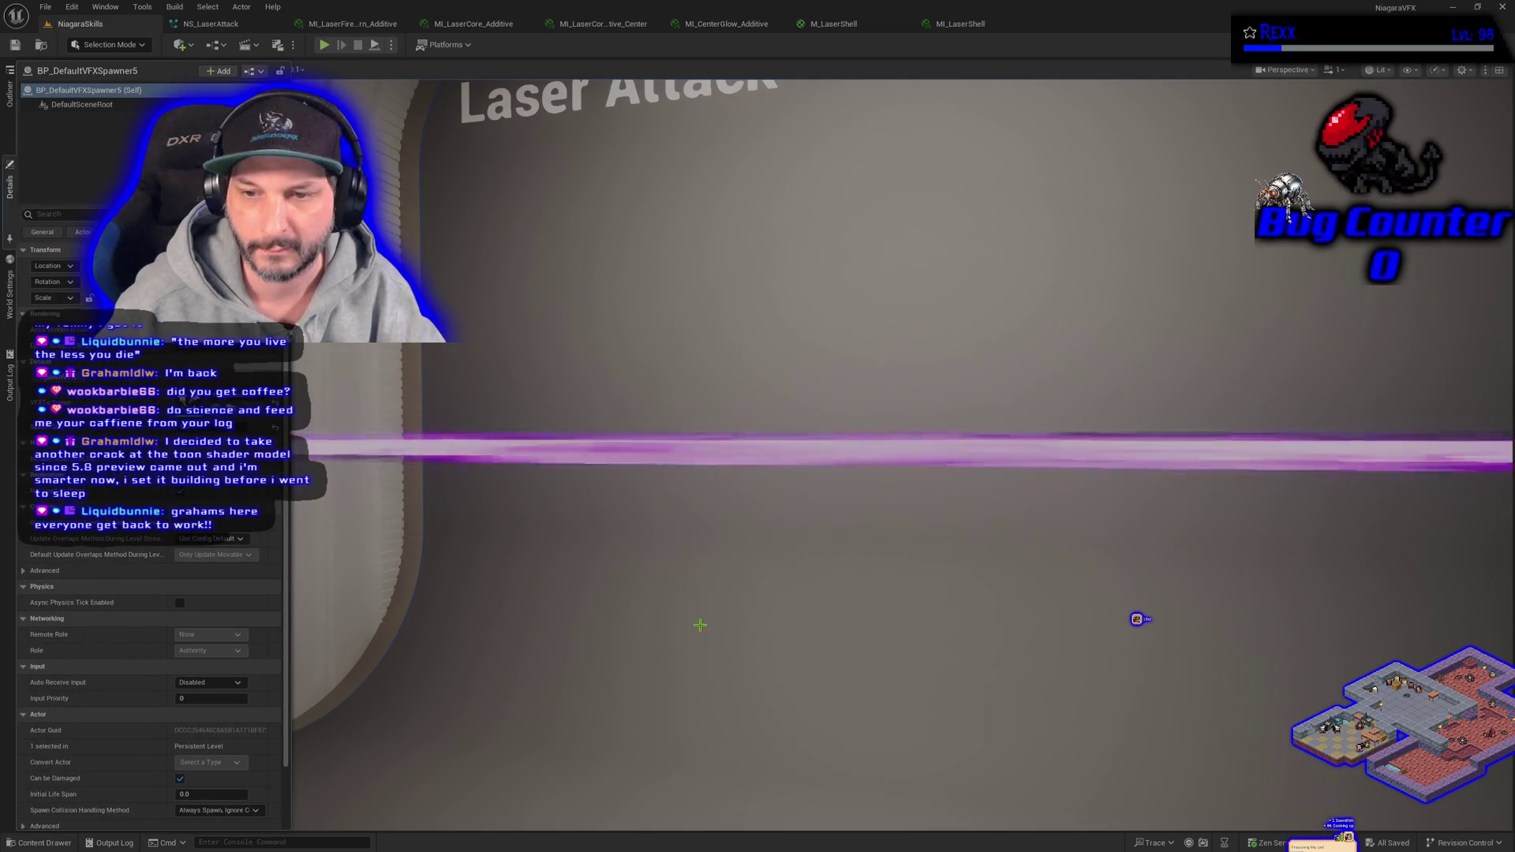
pyautogui.click(722, 616)
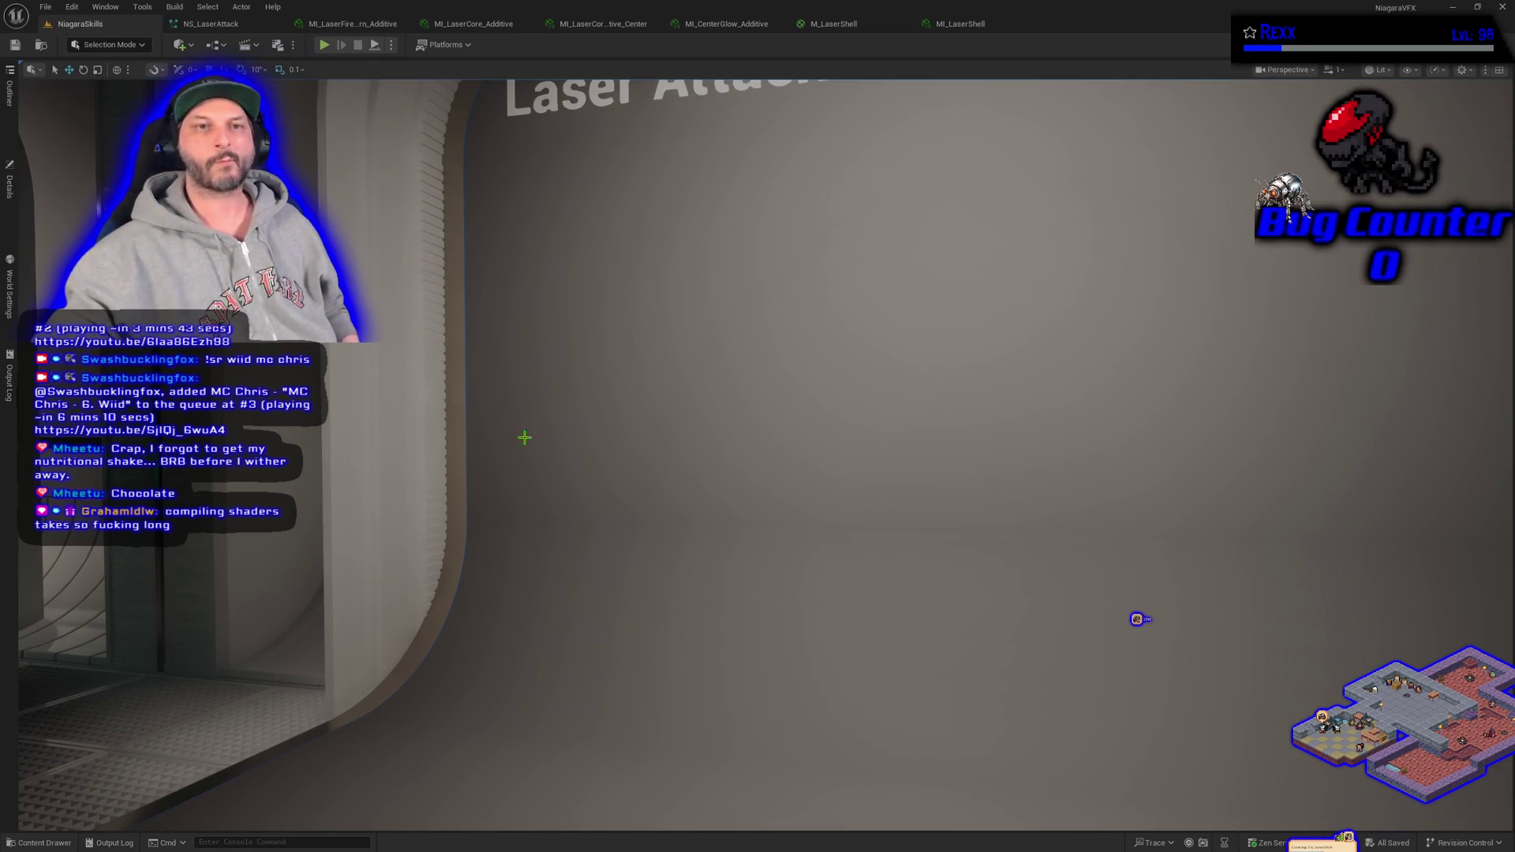
# - Switch back to the MI_LaserShell material instance editor
pyautogui.click(977, 27)
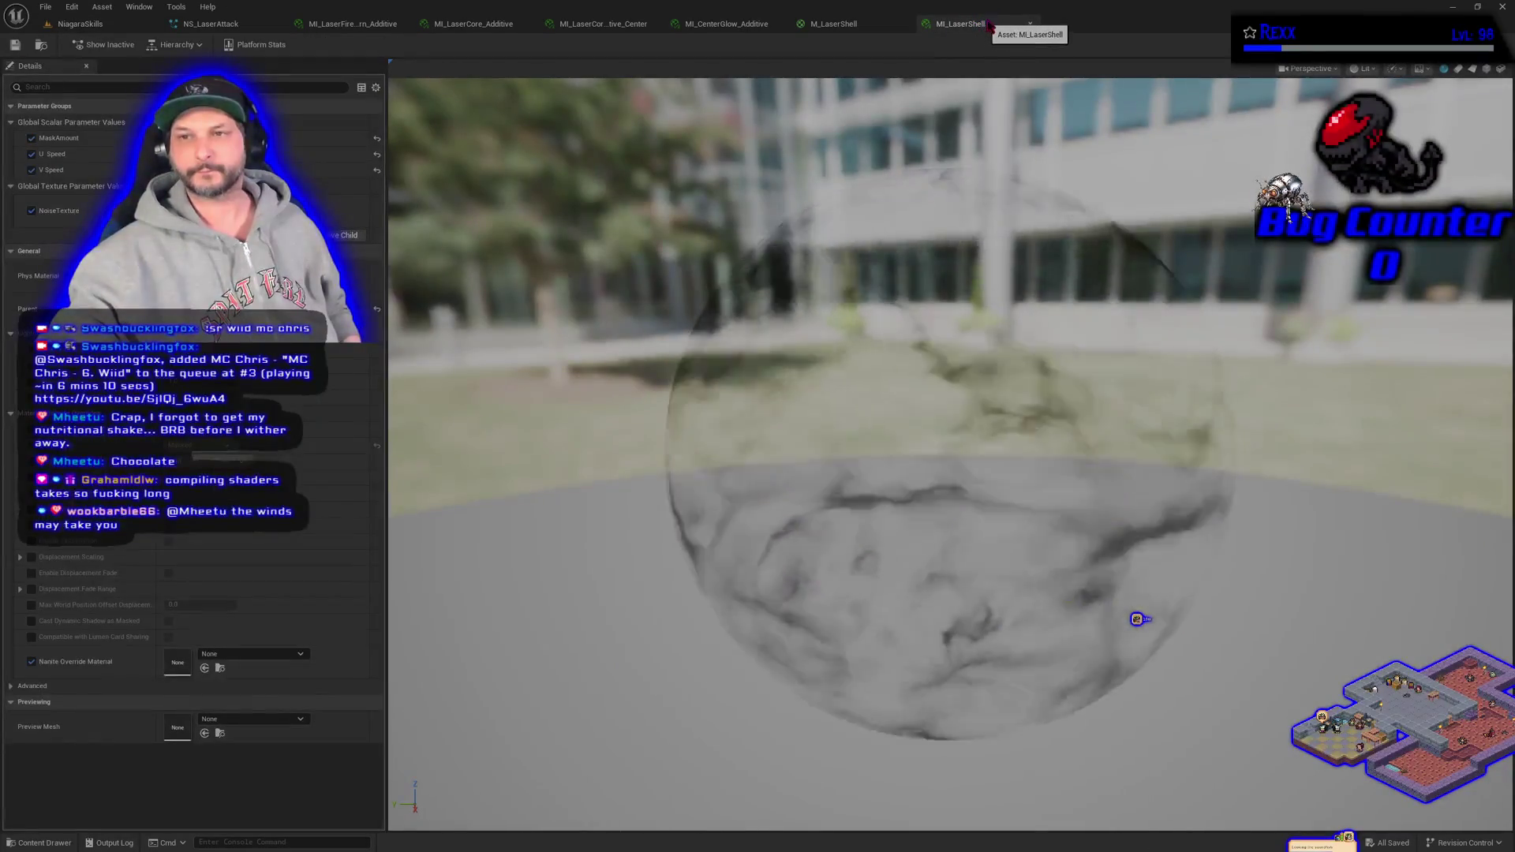